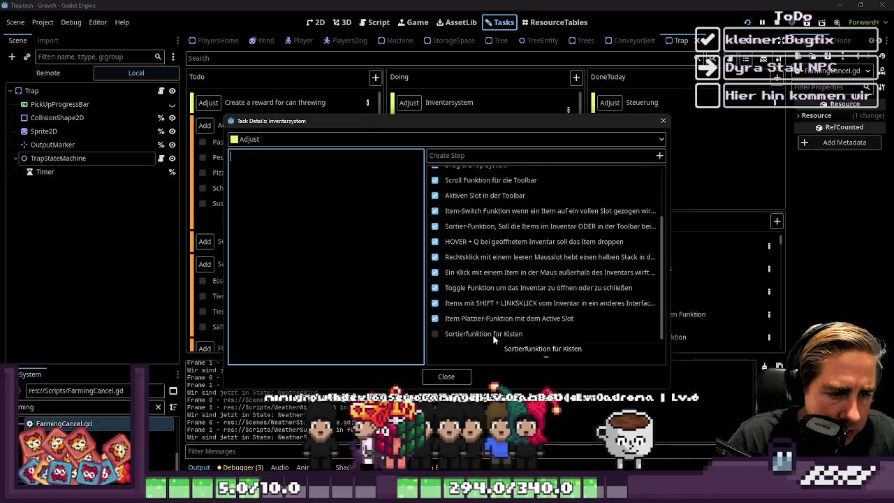
- Enlarge the Inventarsystem task details to review all its steps, then close them
scroll(498, 341, up, 3)
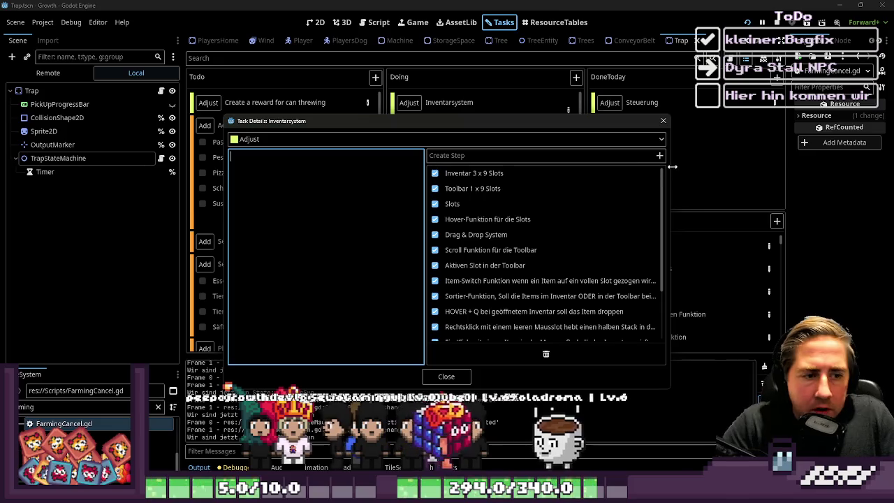
drag(587, 115, 656, 35)
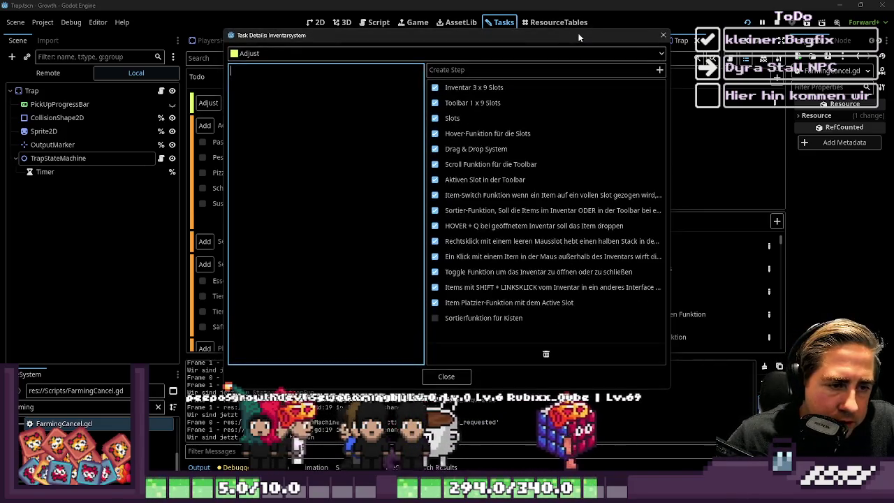
click(663, 35)
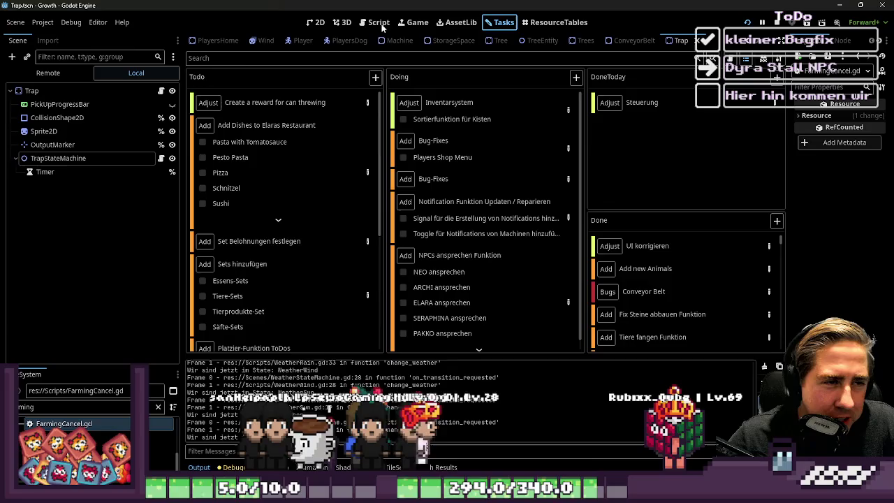
- Browse the scripts, open InventoryInterface.gd, then return to the 2D scene view
click(382, 24)
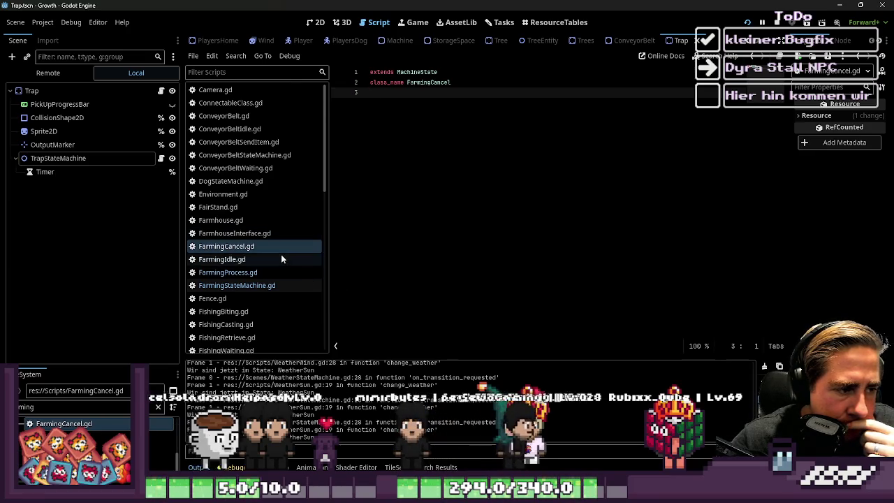
scroll(280, 257, down, 5)
click(267, 269)
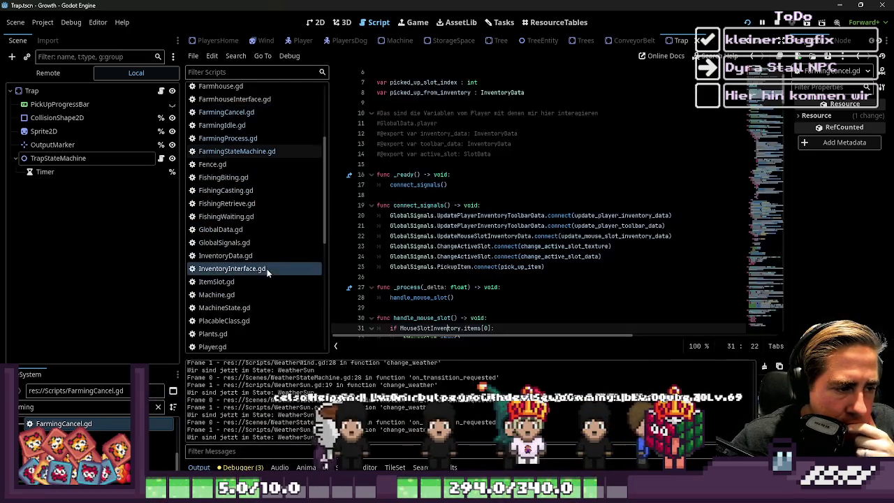
click(309, 22)
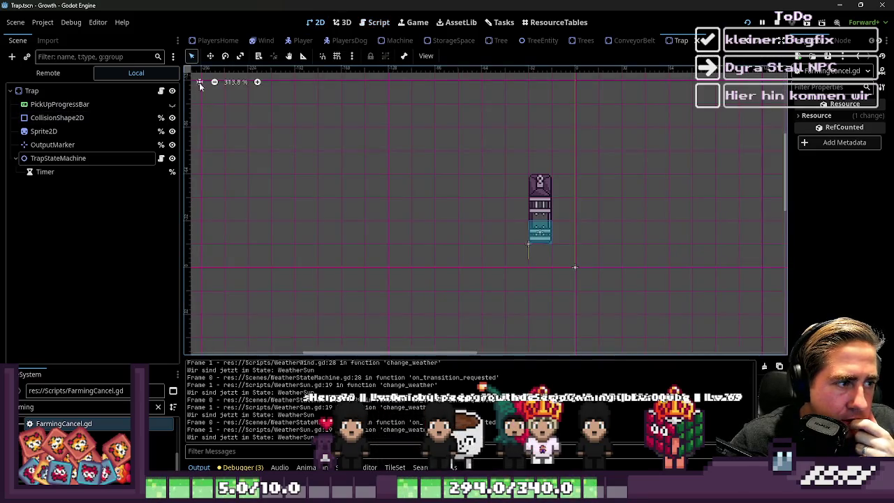
scroll(234, 42, up, 5)
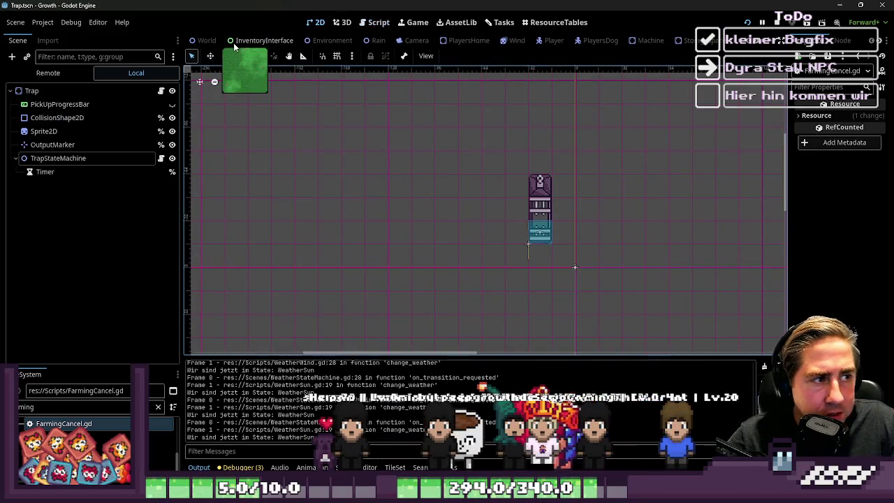
- In the World scene, stop the game, expand the UI node and open InventoryInterface
click(207, 41)
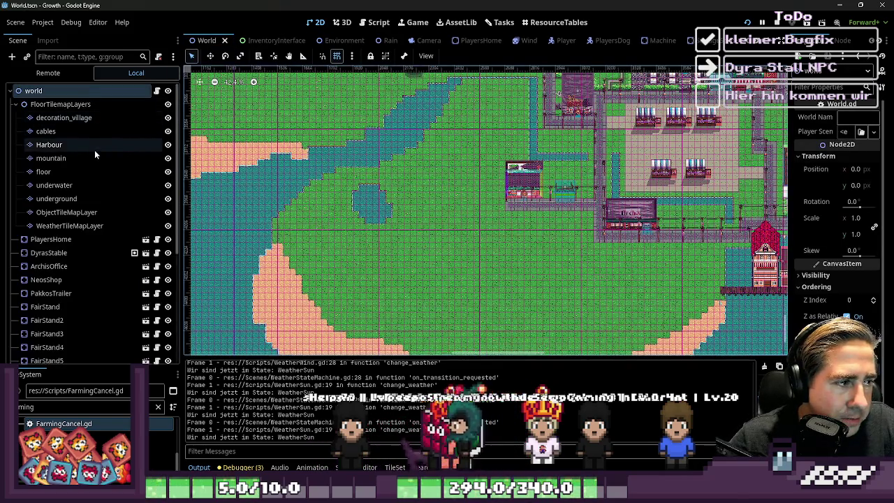
scroll(94, 150, down, 5)
key(F8)
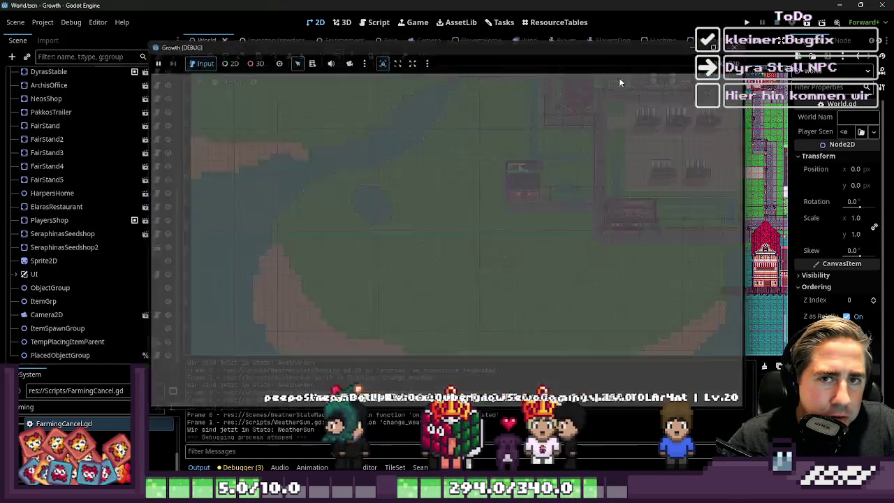
click(19, 274)
scroll(58, 260, down, 3)
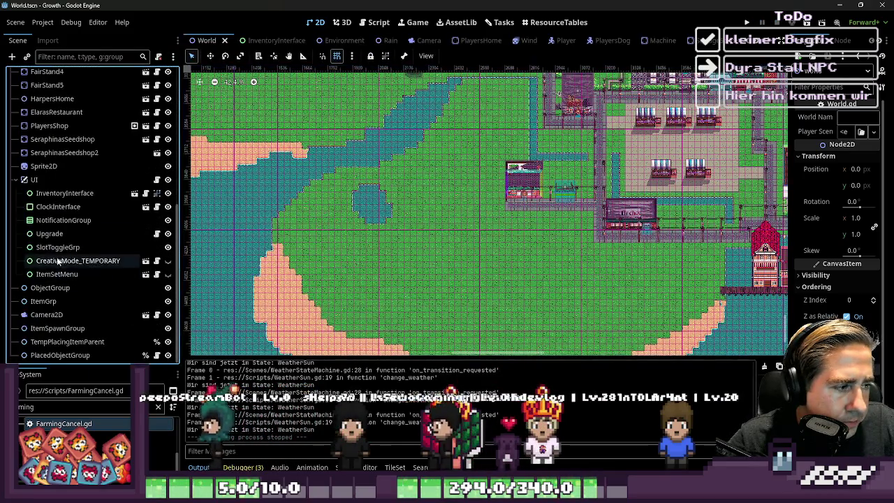
click(134, 193)
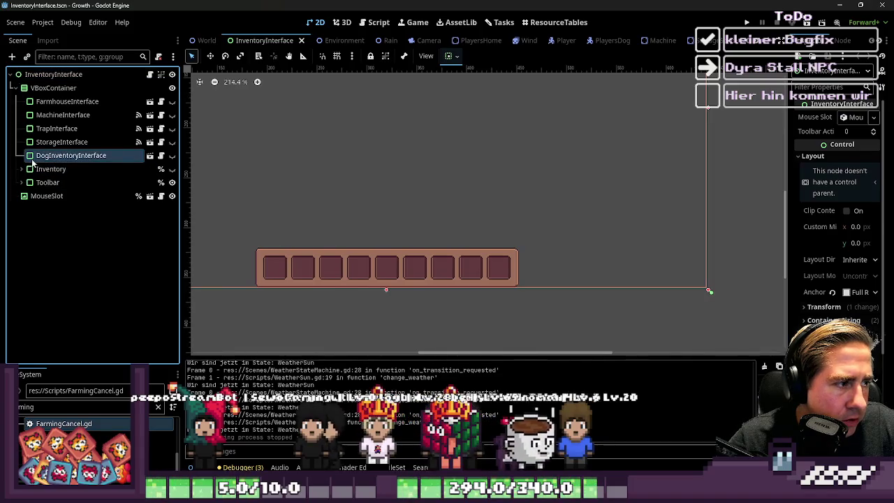
click(32, 156)
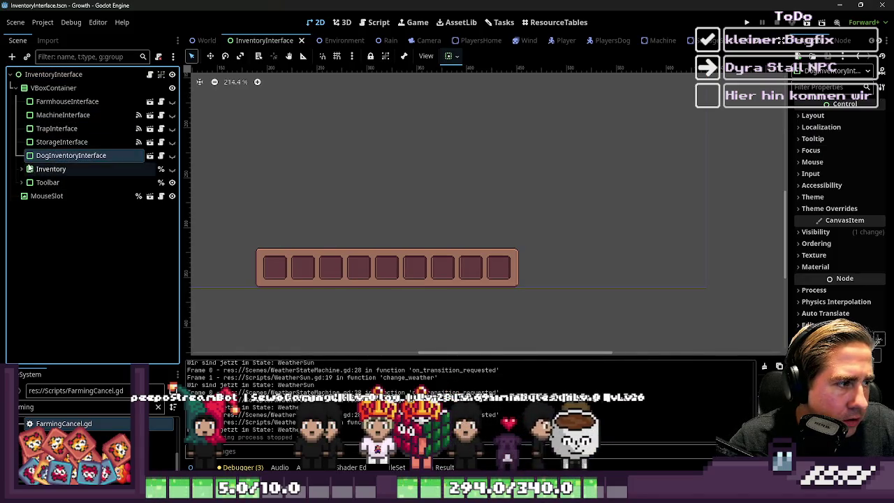
scroll(478, 234, down, 1)
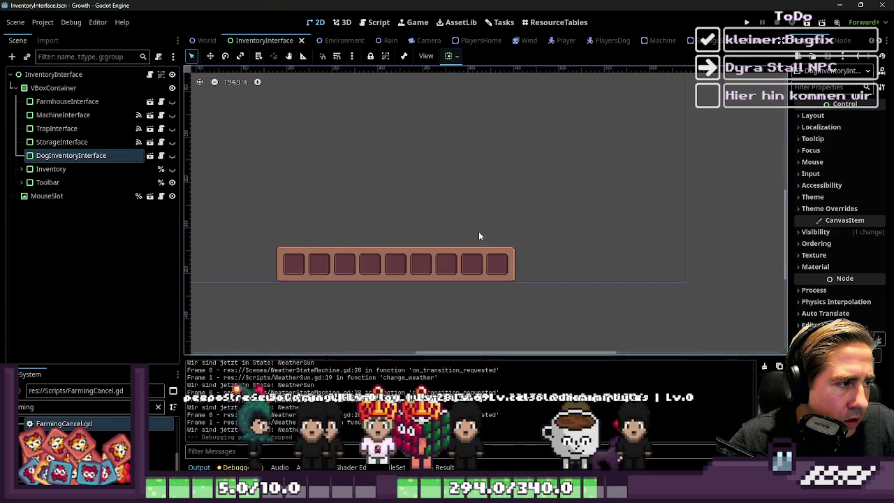
click(42, 141)
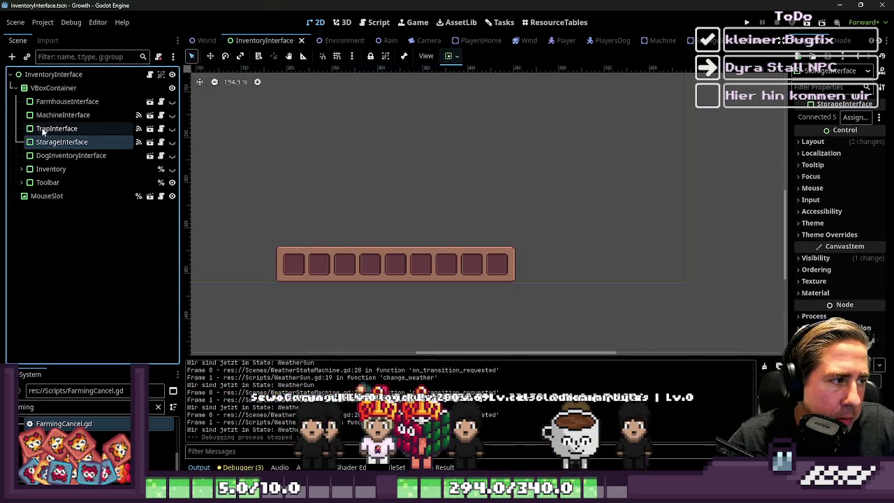
ctrl+click(42, 131)
ctrl+click(51, 114)
ctrl+click(57, 101)
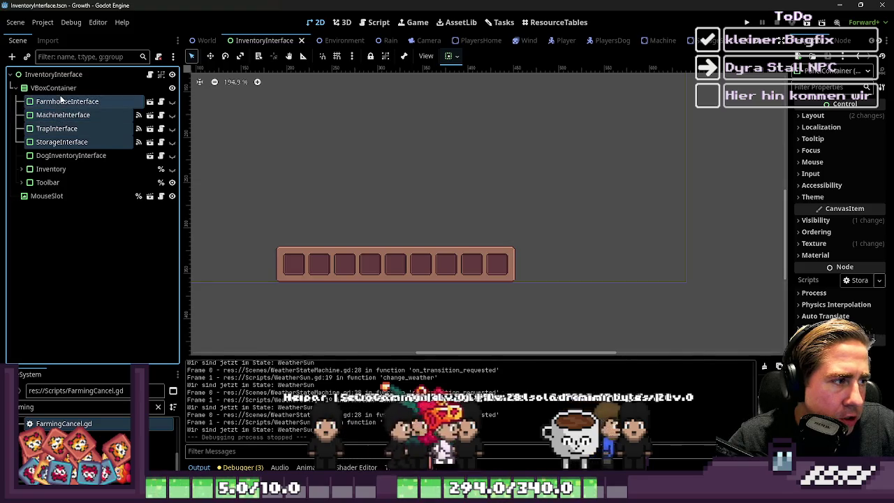
right_click(62, 101)
click(84, 297)
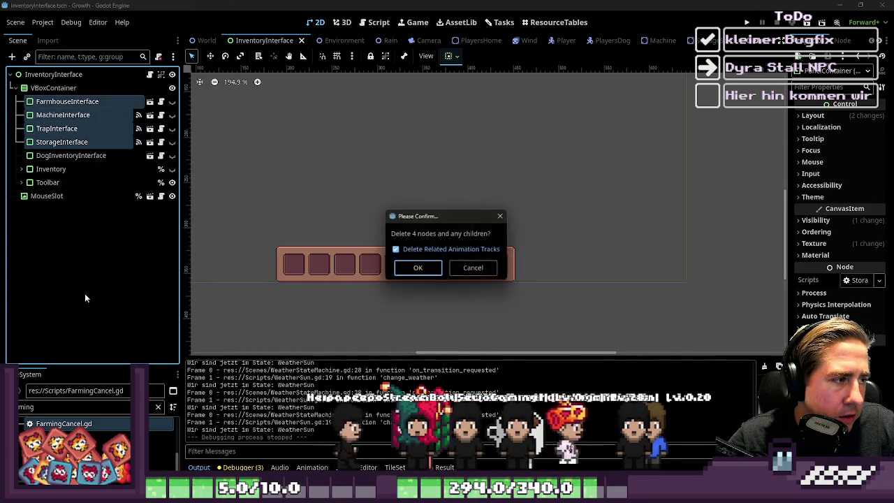
click(417, 270)
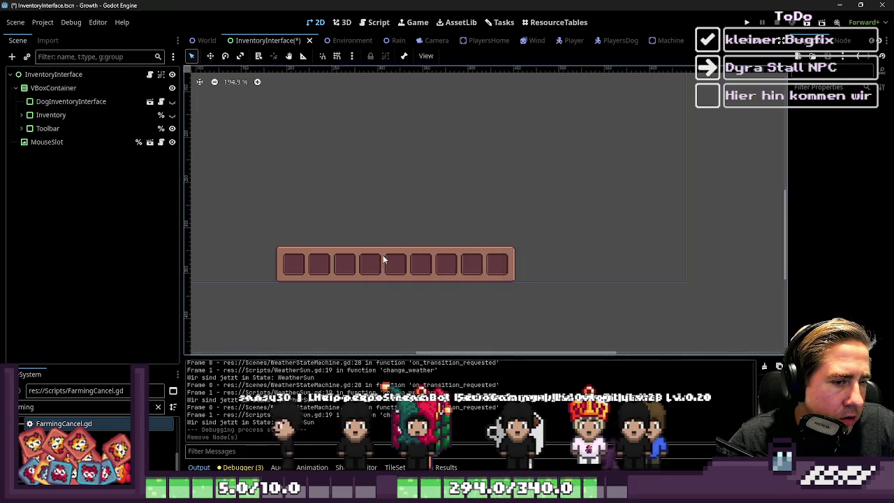
click(21, 128)
click(21, 128)
click(70, 101)
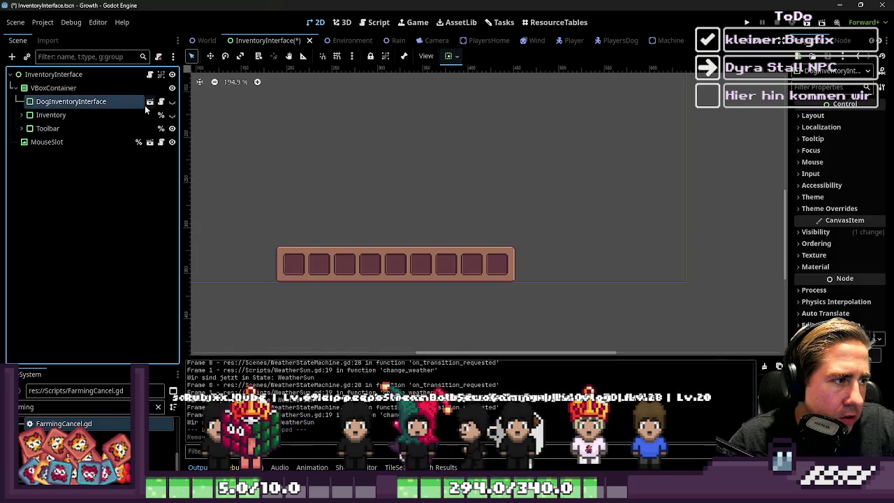
click(172, 101)
click(172, 101)
click(172, 101)
click(172, 101)
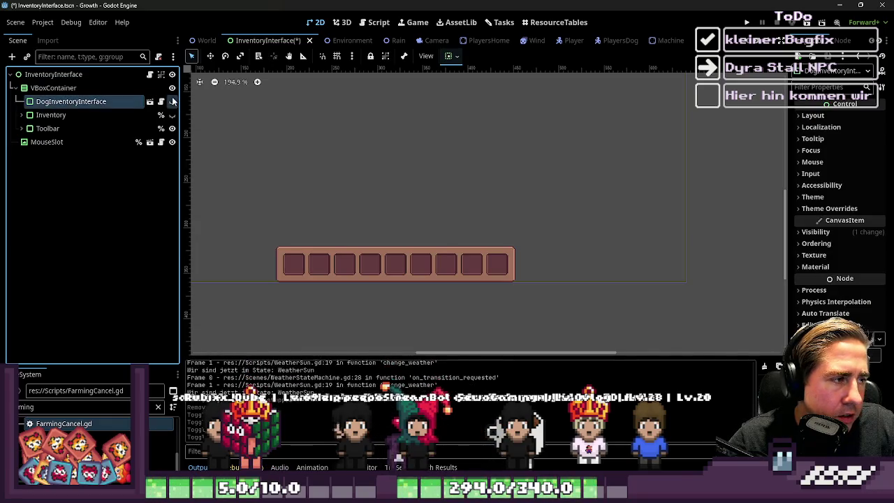
click(171, 101)
click(172, 115)
scroll(592, 273, down, 2)
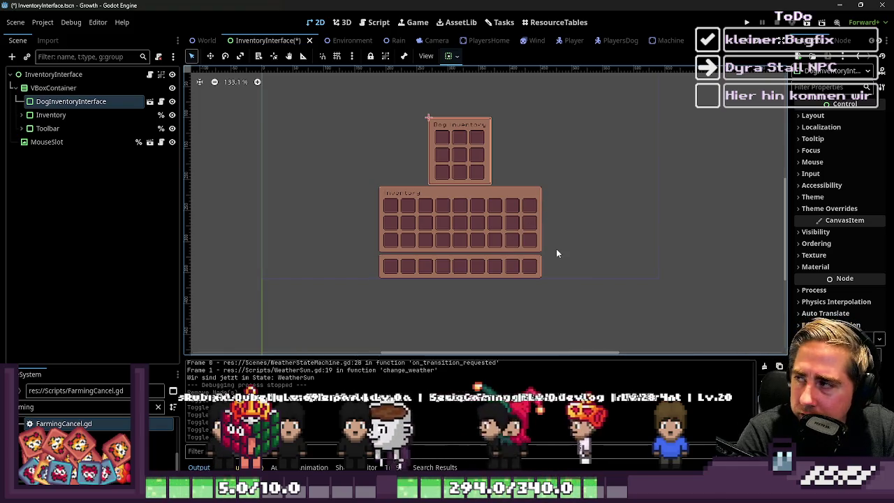
click(172, 101)
click(172, 115)
click(173, 115)
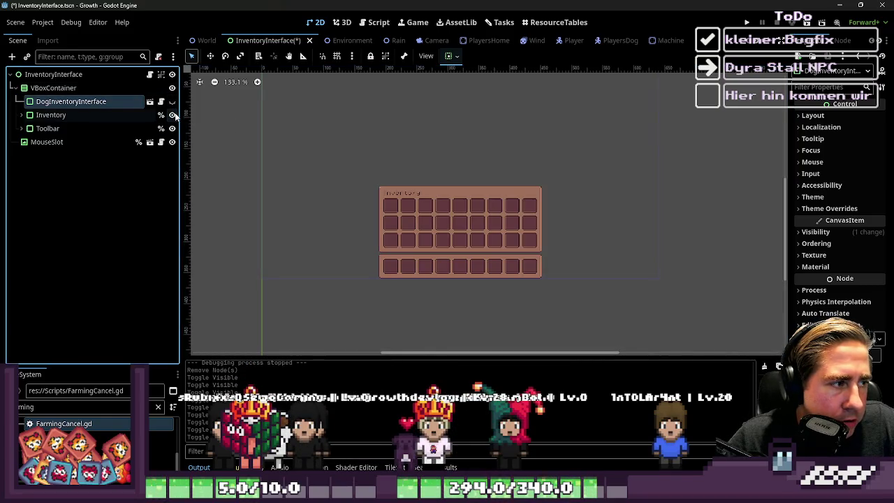
click(63, 88)
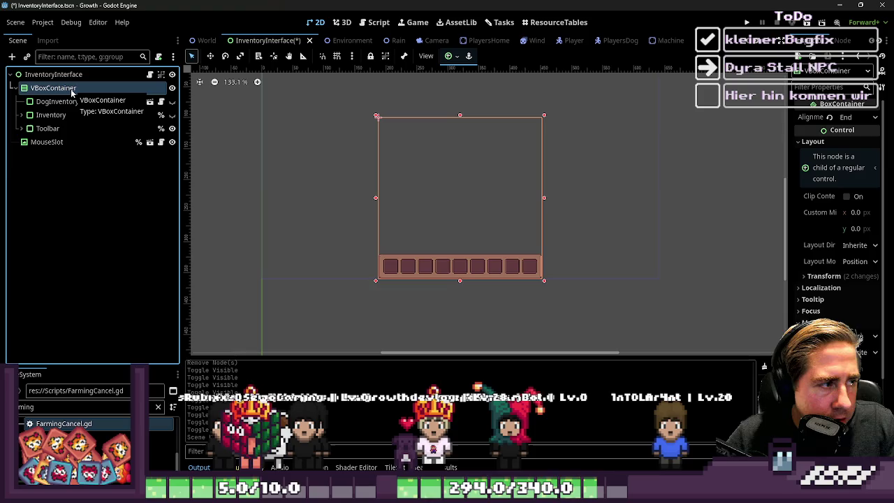
key(ctrl+z)
key(ctrl+z)
key(ctrl+z)
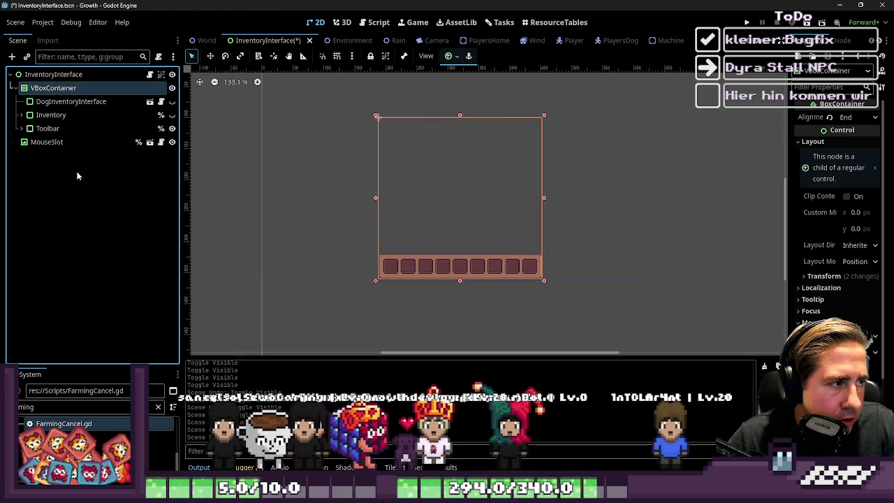
key(ctrl+z)
key(ctrl+z)
- Delete the FarmhouseInterface, MachineInterface and TrapInterface nodes from the scene
click(56, 128)
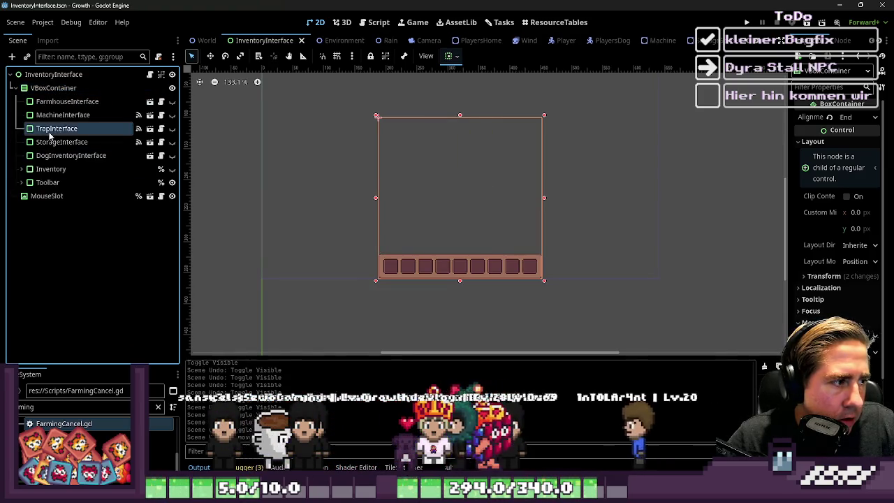
shift+click(50, 103)
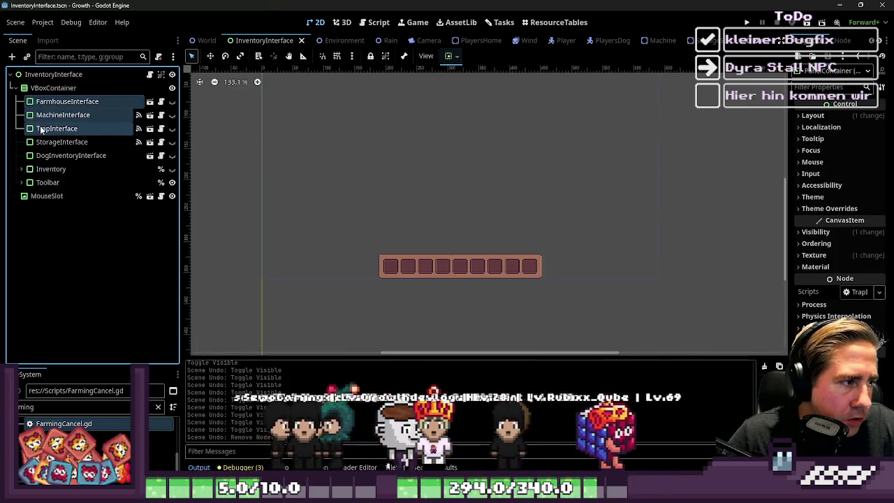
right_click(58, 114)
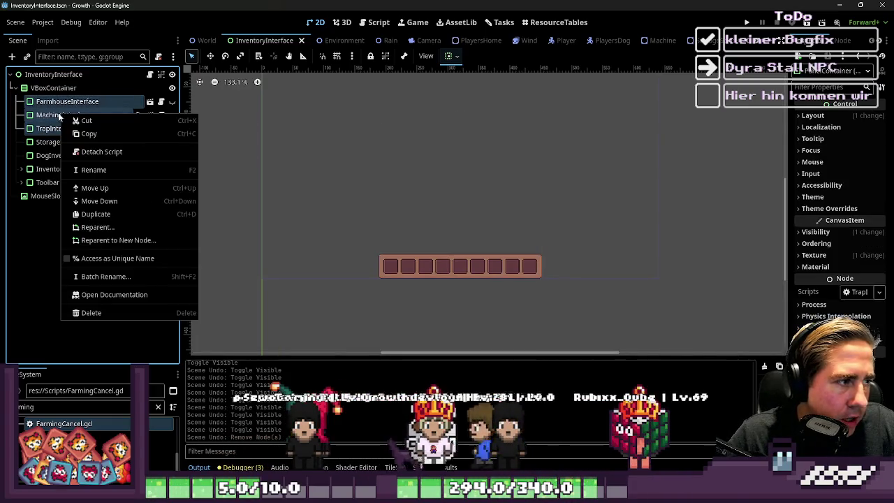
click(110, 311)
click(427, 274)
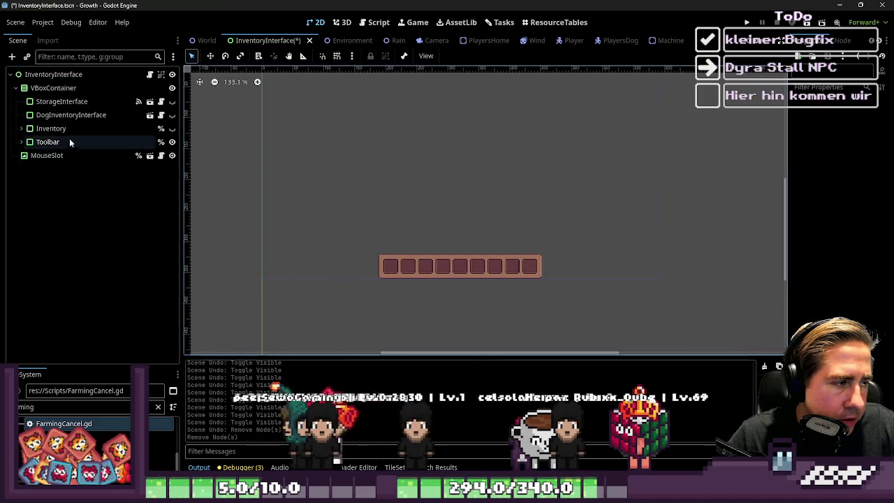
- Select StorageInterface and toggle its grid's visibility on and back off
click(61, 102)
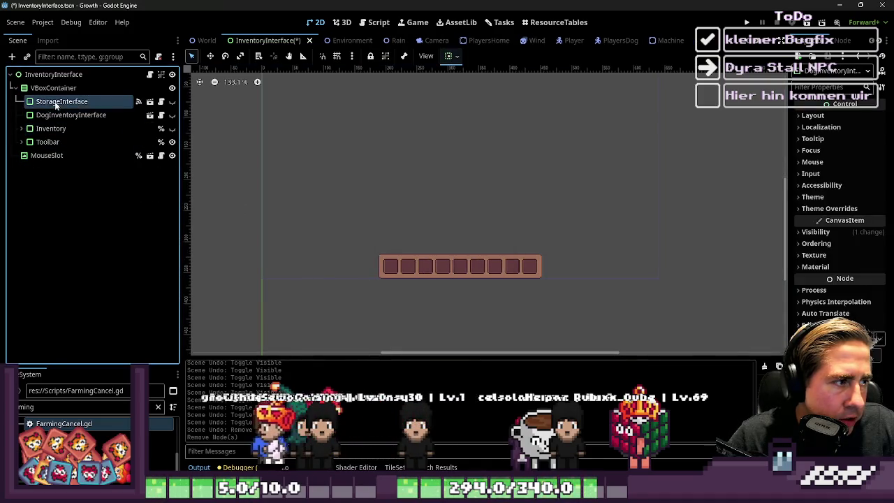
click(173, 102)
click(172, 102)
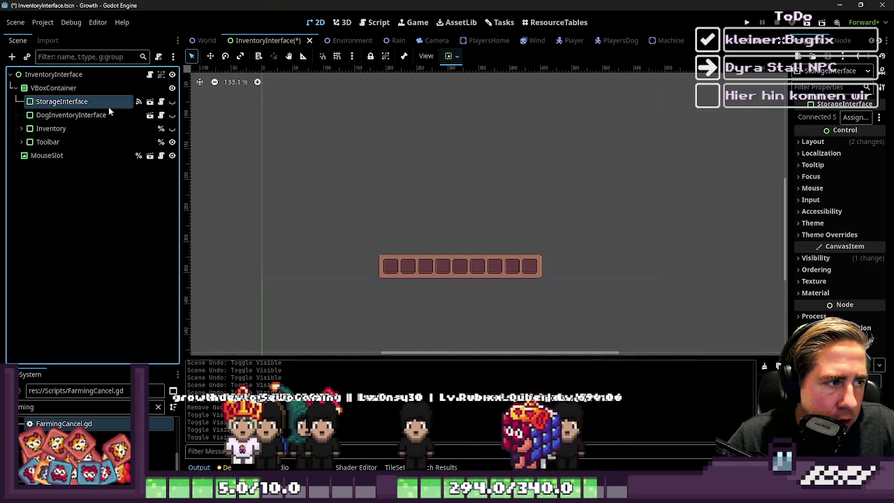
click(104, 103)
key(Escape)
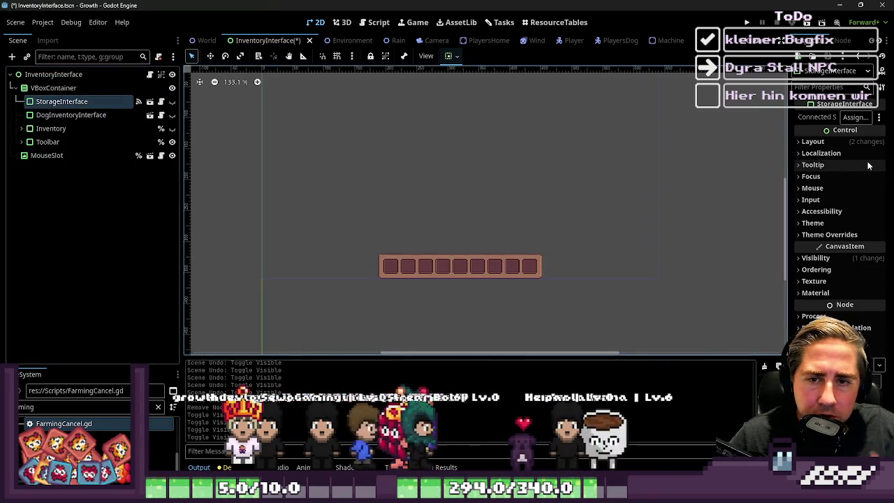
- Open StorageInterface in its own tab and collapse ItemGrid, VBoxContainer and MarginContainer
click(161, 101)
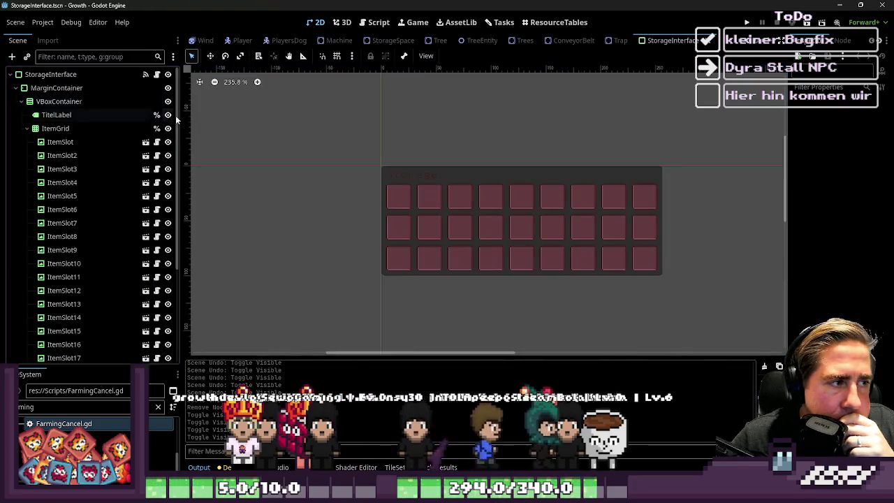
drag(344, 161, 782, 283)
click(623, 282)
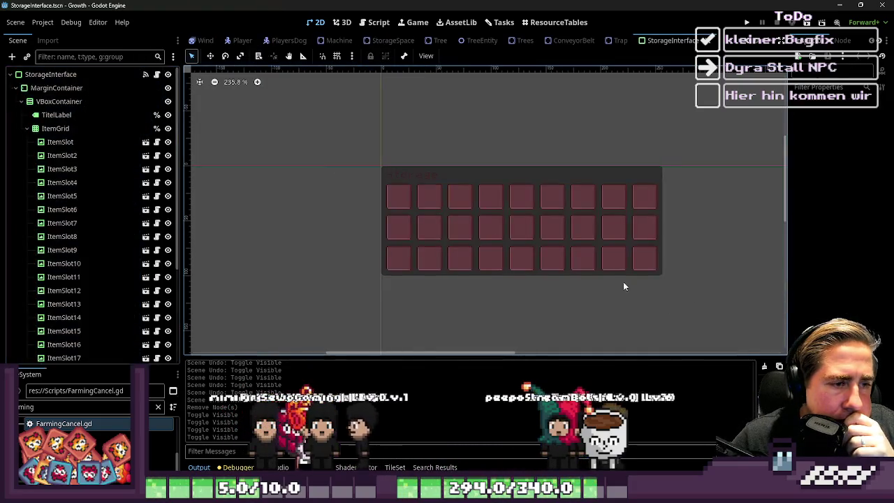
click(27, 129)
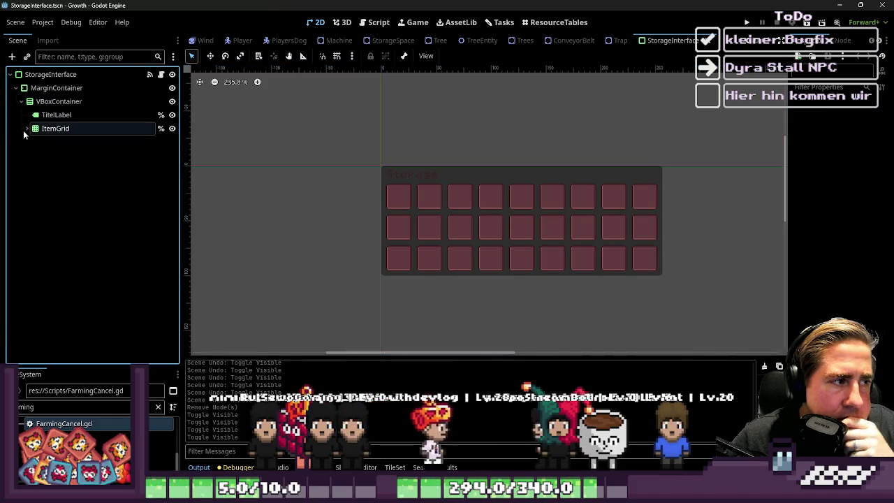
click(20, 101)
click(15, 88)
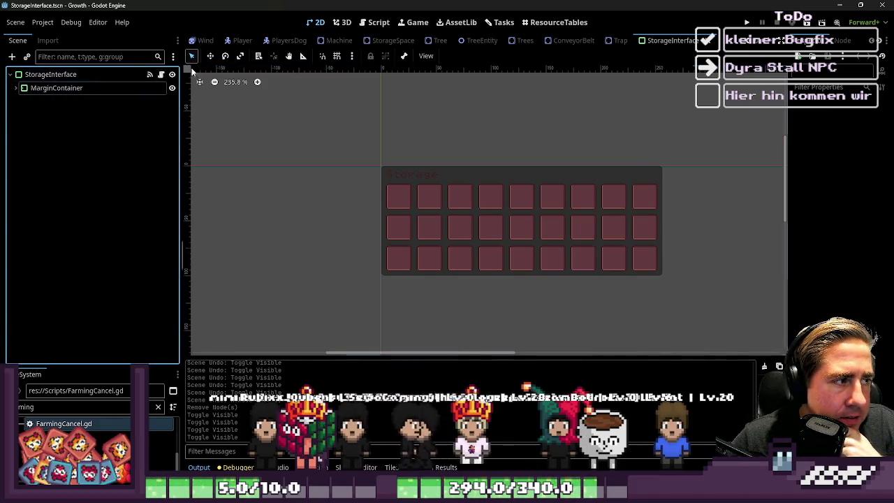
- Return to the InventoryInterface scene and show its InventoryInterface.gd script
scroll(258, 40, up, 5)
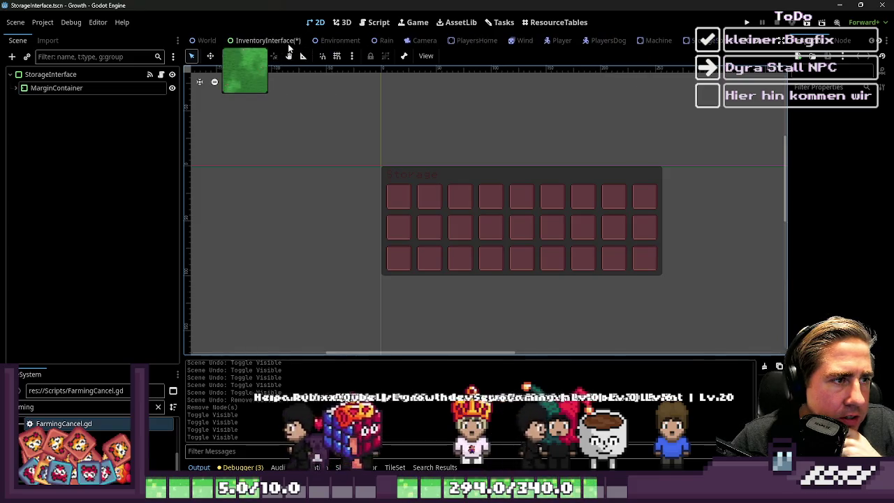
click(262, 40)
click(150, 74)
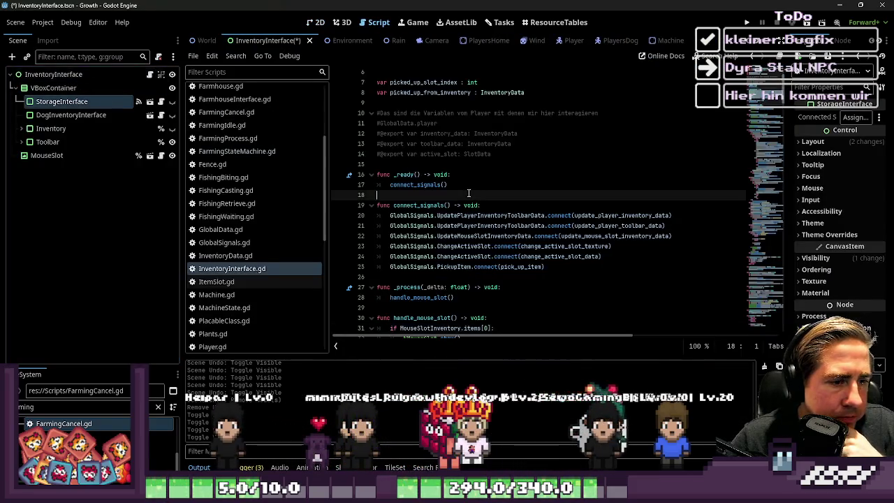
- Save the scene and review the mouse-wheel sorting checks on lines 109–111
key(ctrl+s)
scroll(468, 194, down, 8)
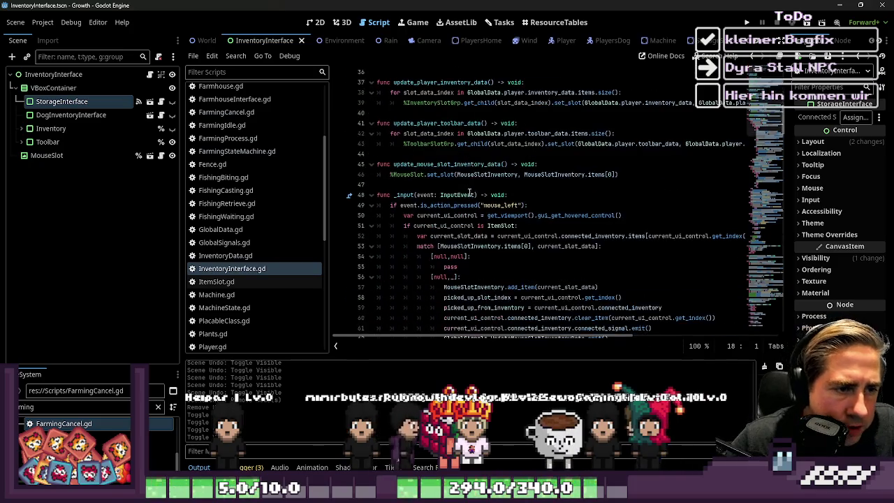
scroll(470, 165, down, 10)
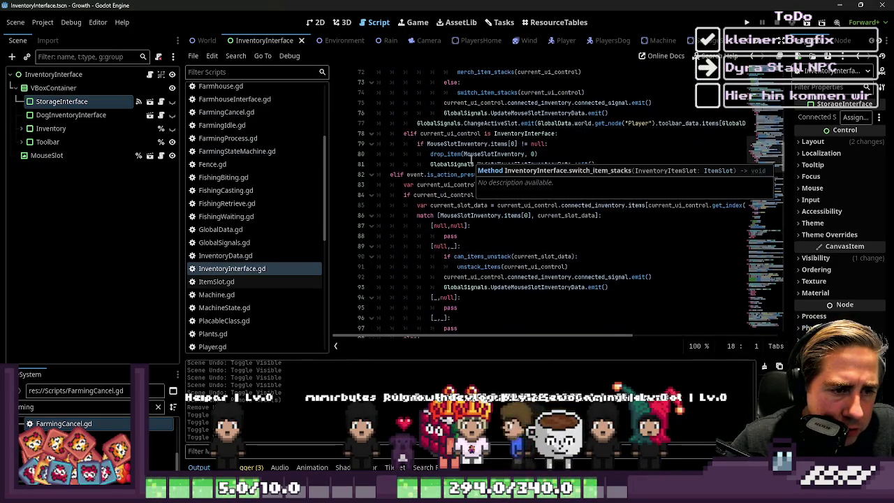
scroll(552, 234, down, 5)
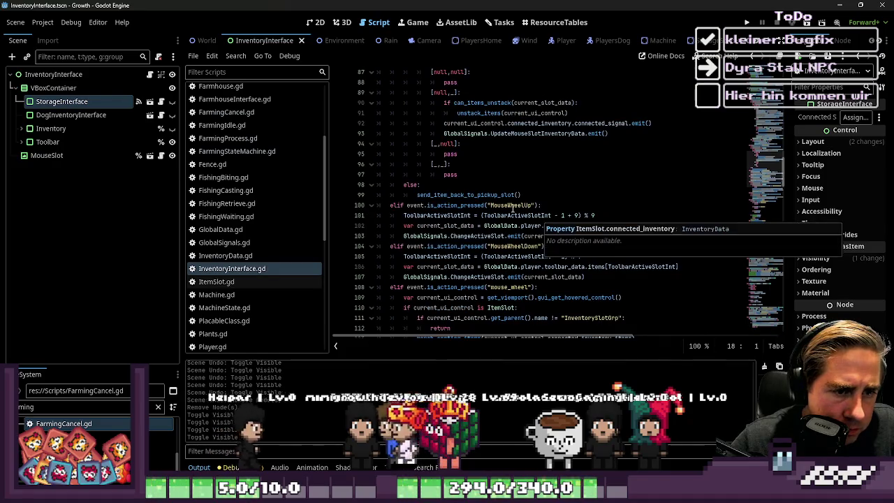
click(511, 193)
scroll(516, 221, down, 2)
click(497, 226)
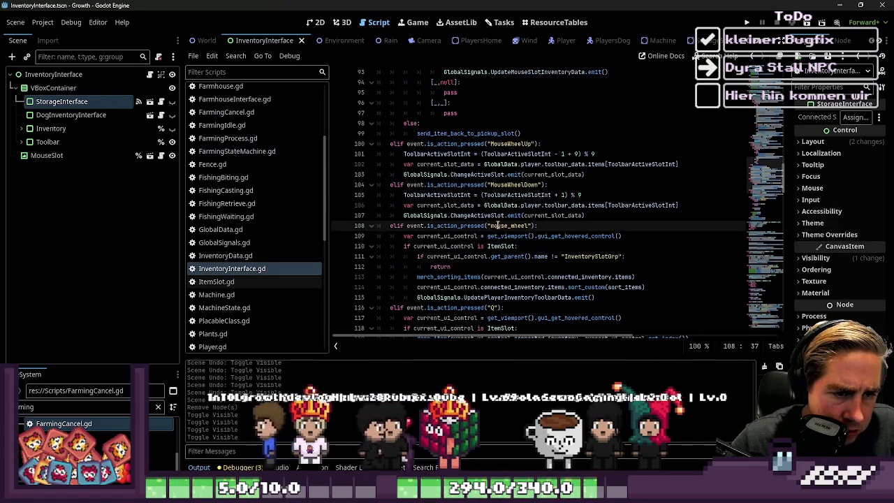
click(431, 235)
scroll(459, 252, down, 1)
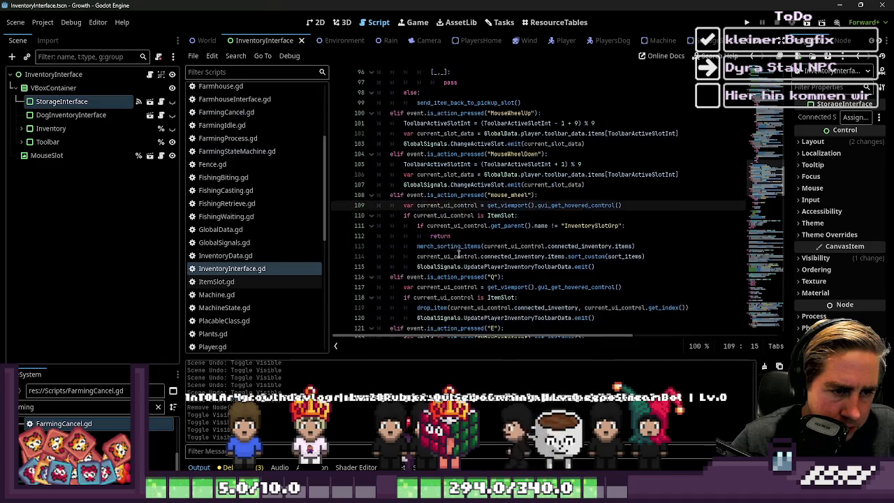
double_click(442, 225)
double_click(500, 216)
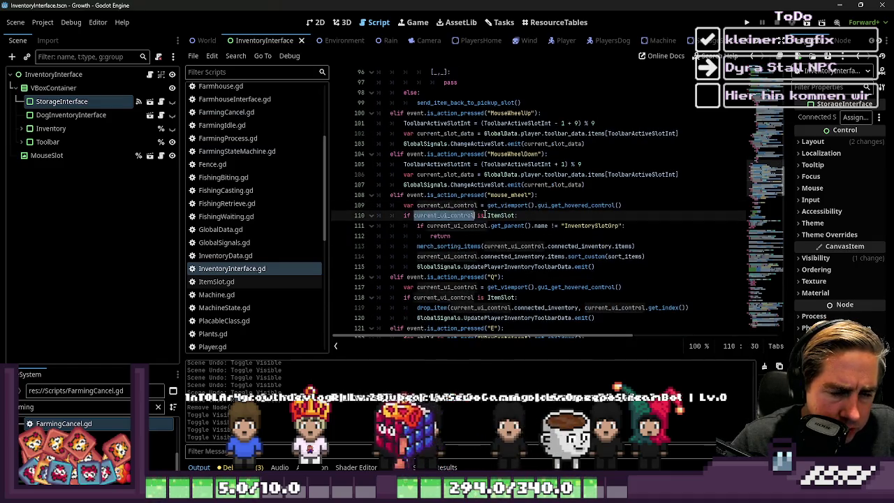
double_click(469, 227)
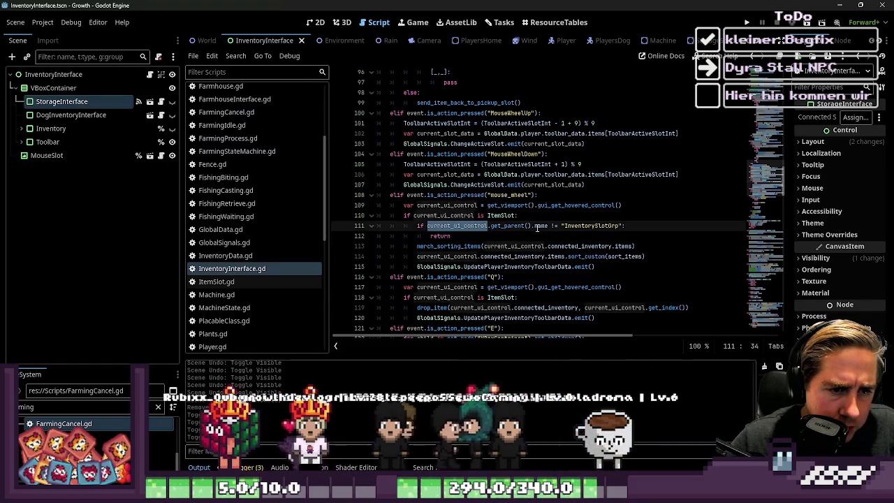
click(578, 225)
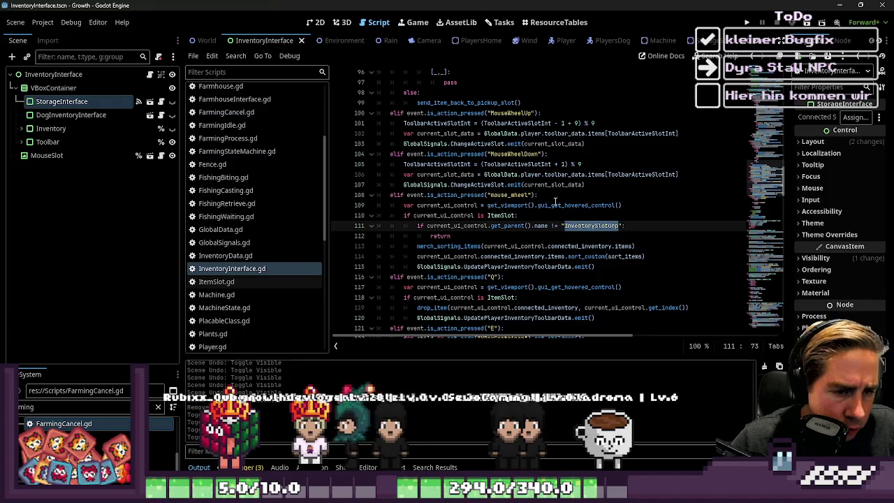
- Inspect the merch_sorting_items and connected_inventory code on lines 111–115
scroll(556, 201, down, 1)
key(Down)
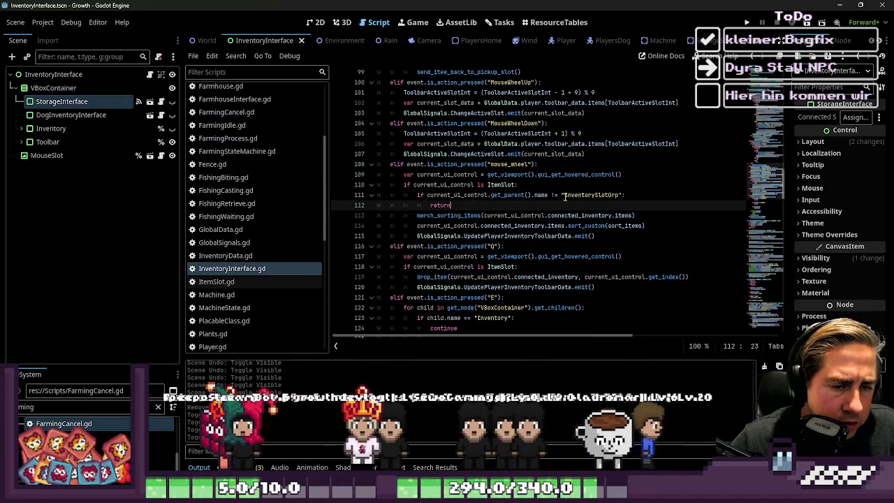
click(566, 195)
click(489, 206)
click(469, 215)
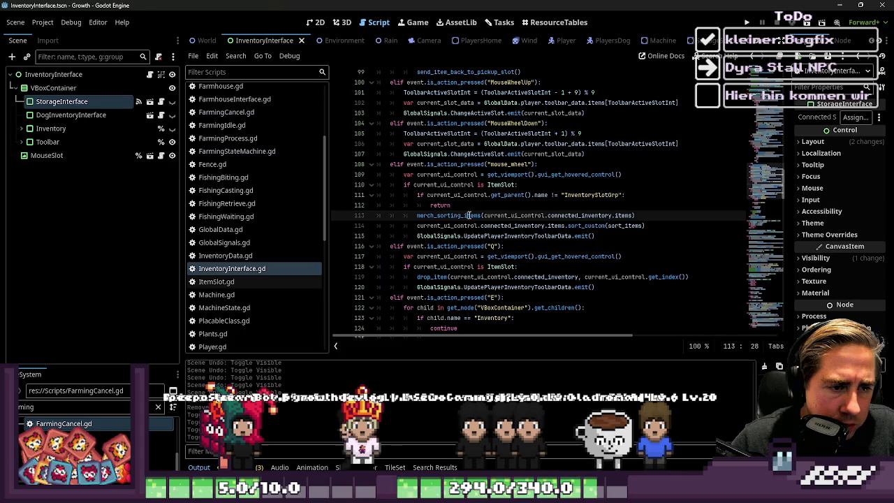
double_click(517, 215)
double_click(580, 215)
double_click(624, 215)
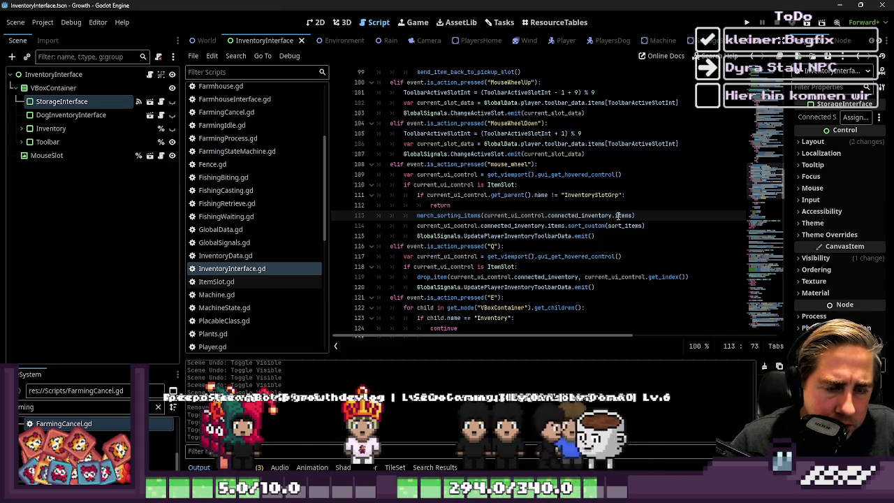
double_click(447, 225)
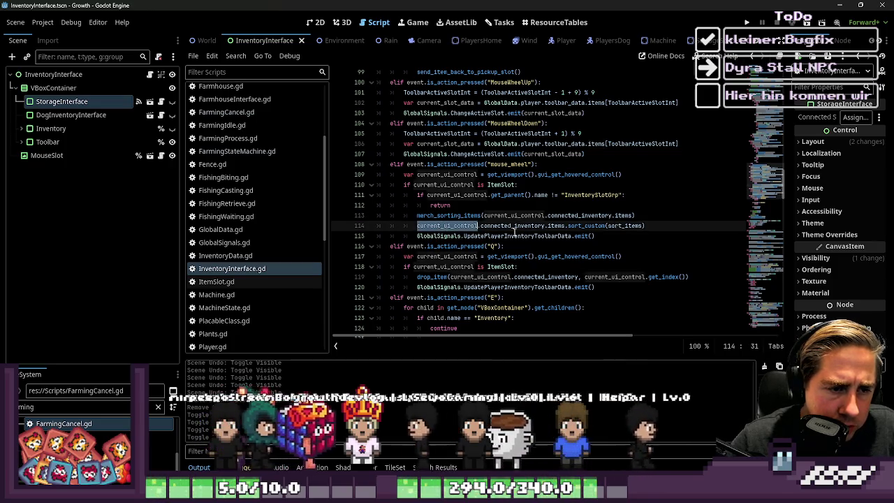
double_click(517, 226)
click(623, 237)
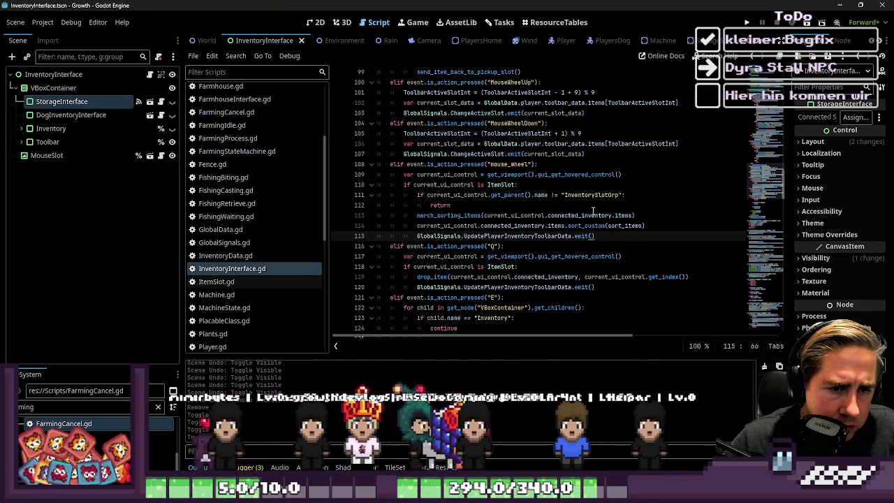
click(636, 195)
text(&&)
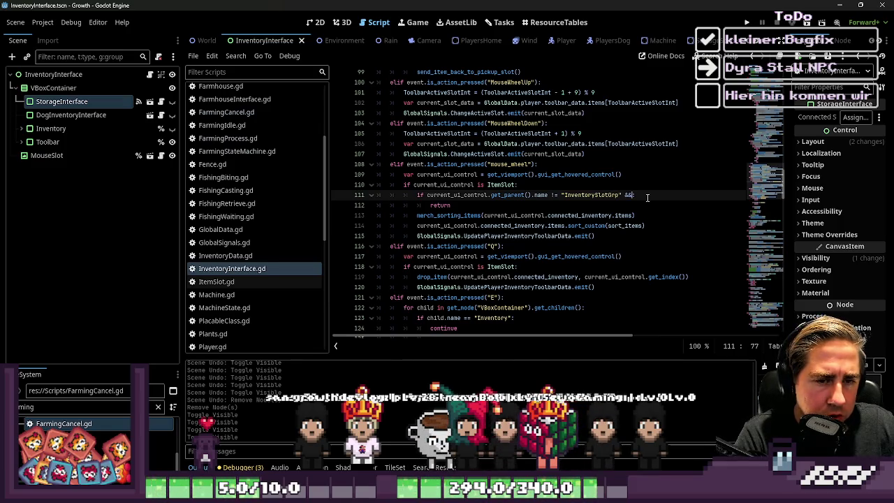
- Continue line 111's condition with a new line: current_ui_control.get_parent().name != ""
key(Return)
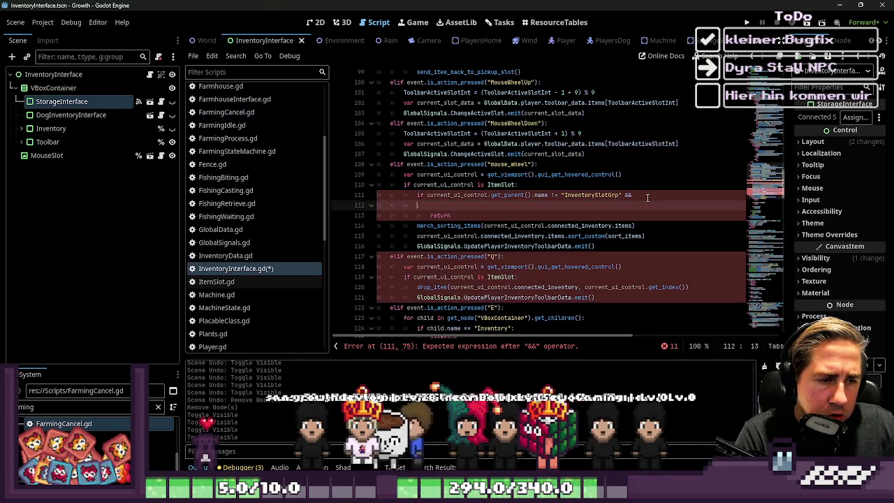
text(current_ui_control)
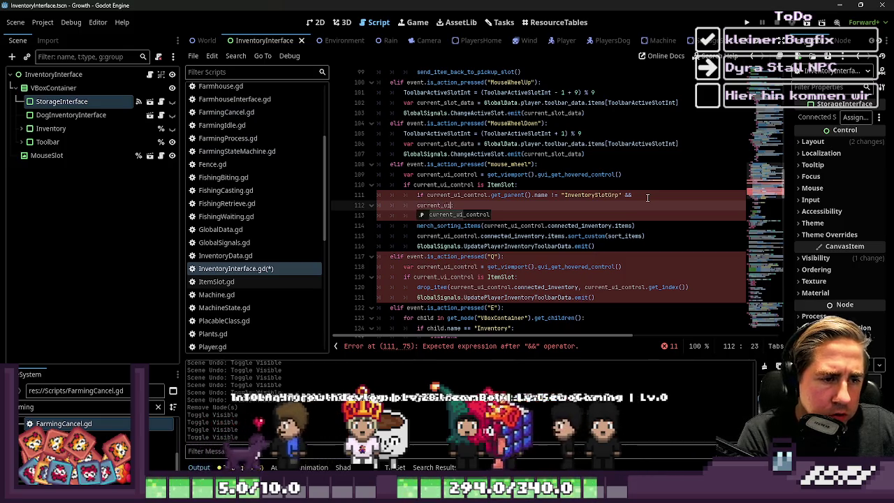
text(.)
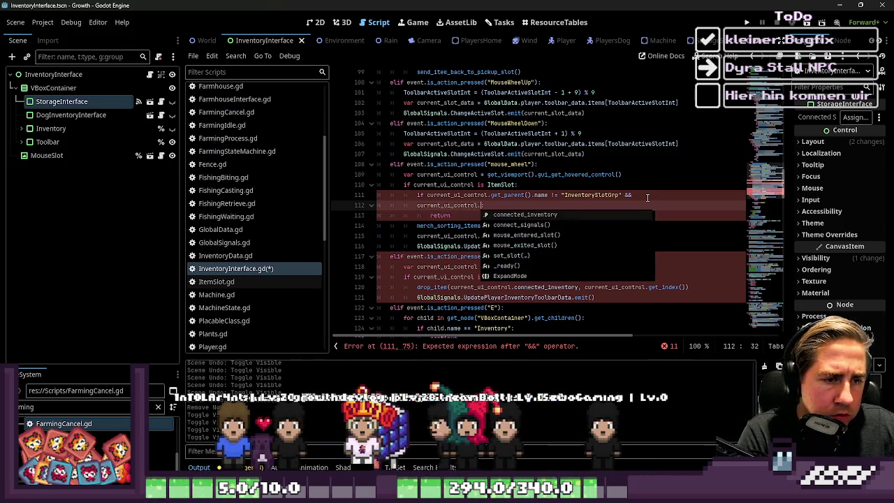
text(get_parent().)
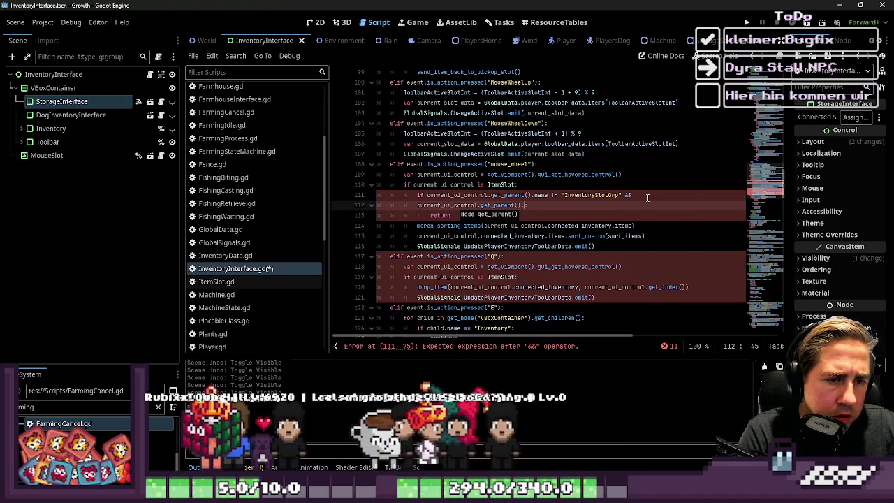
text(name != )
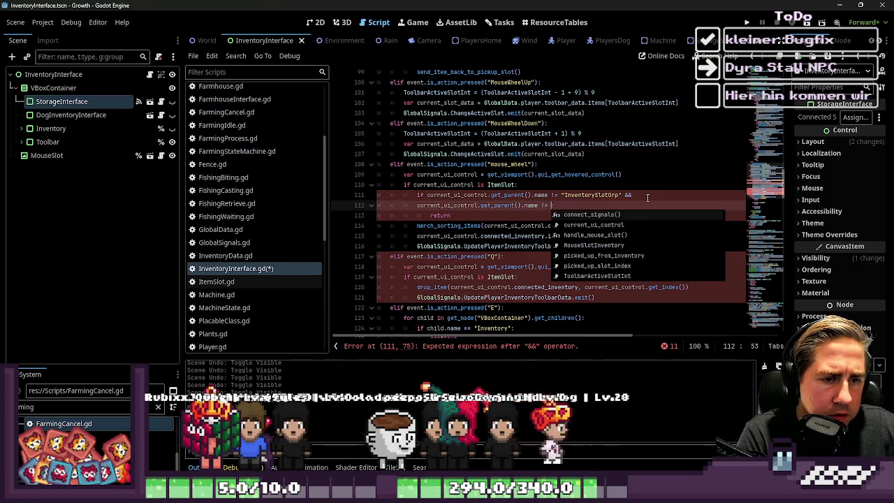
text(")
click(652, 196)
text(\)
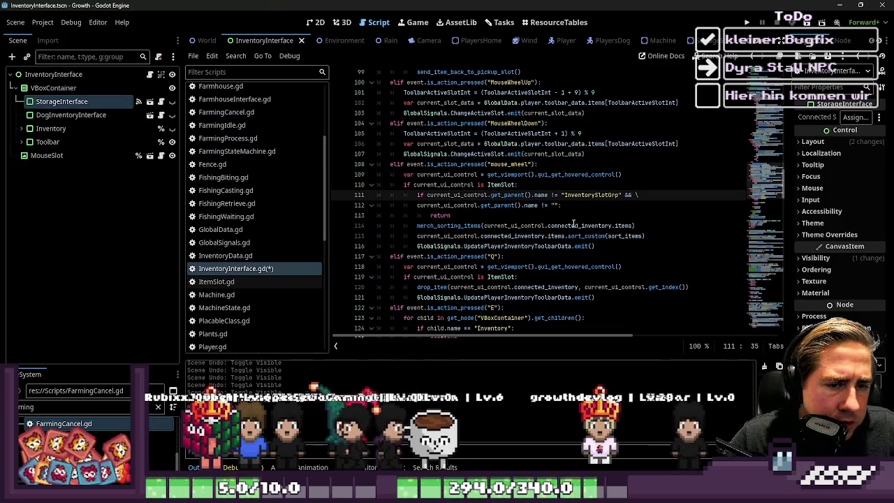
- In StorageInterface, expand the node tree and rename ItemGrid to StorageItemGrid
click(151, 102)
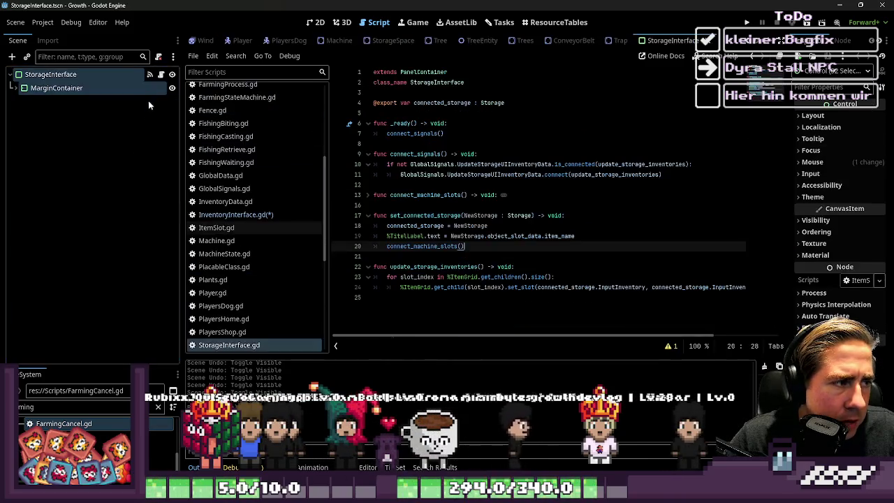
click(15, 88)
click(21, 101)
click(27, 129)
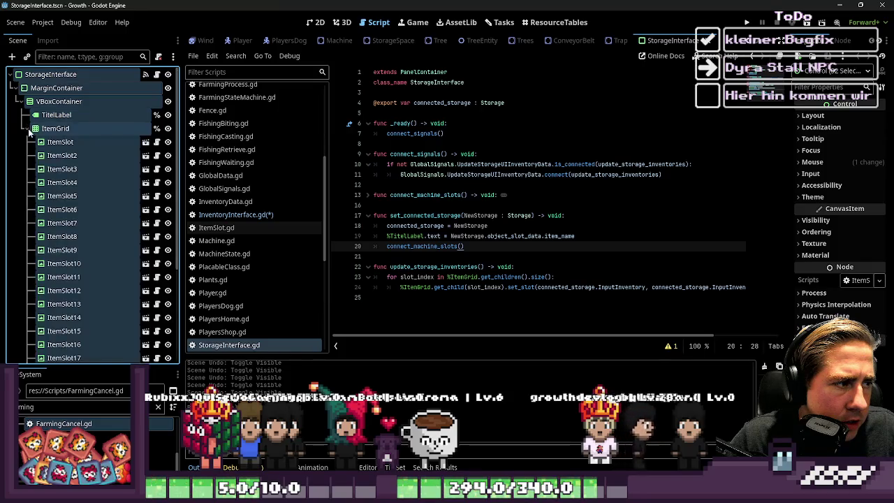
double_click(56, 128)
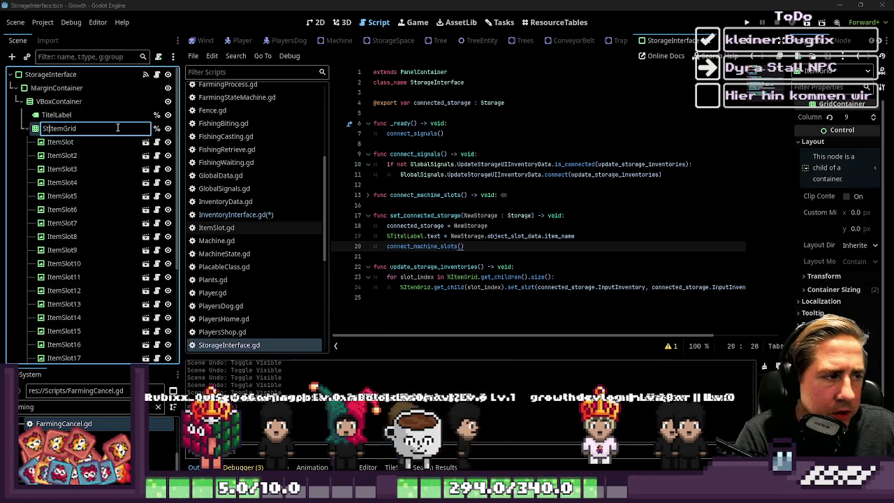
text(orage)
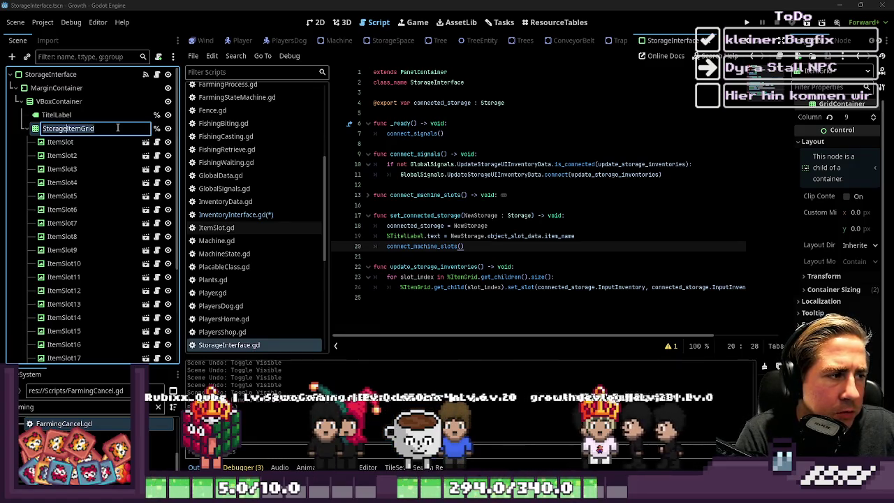
key(Return)
- Replace both %ItemGrid references in StorageInterface.gd with StorageItemGrid
click(433, 184)
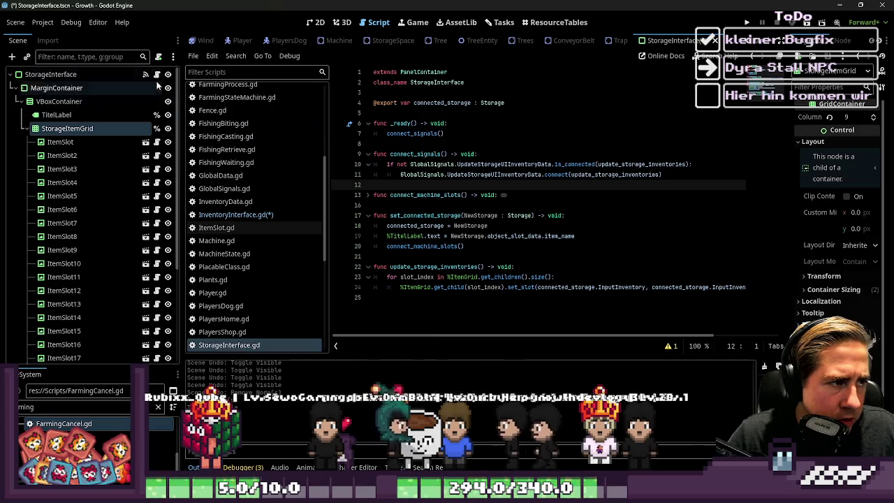
key(ctrl+f)
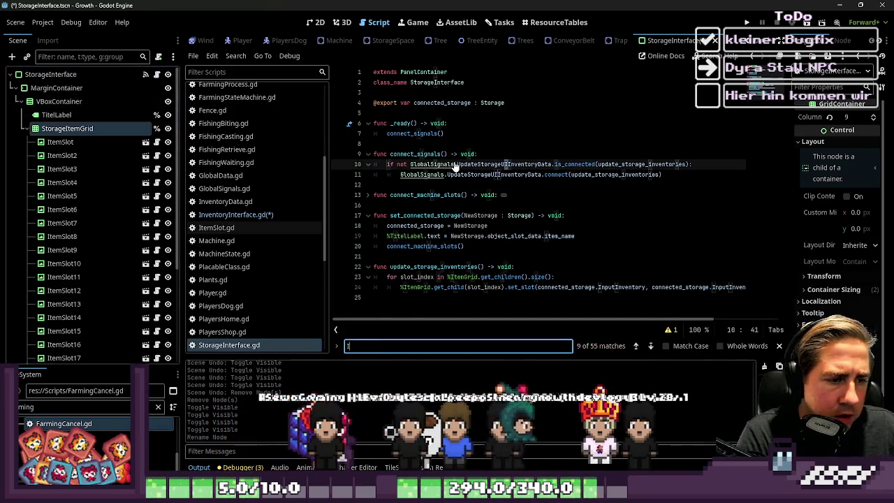
text(ItemGrid)
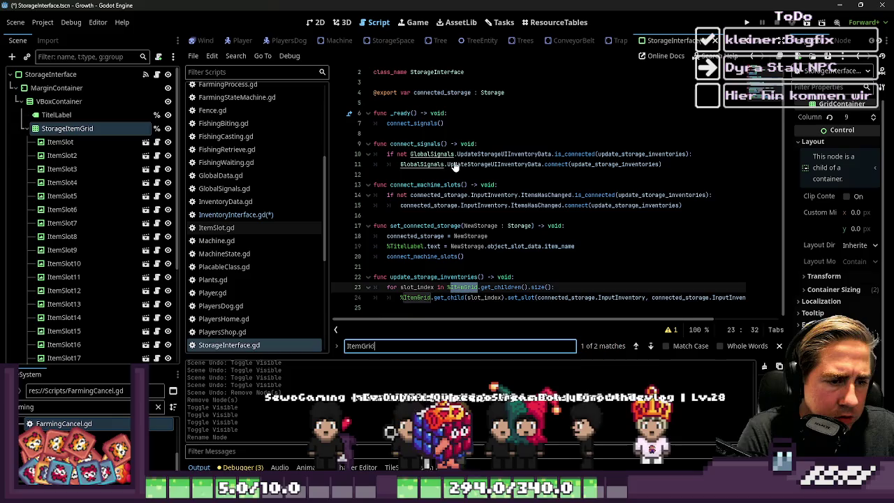
double_click(461, 288)
key(ctrl+d)
text(StorageItemGrid)
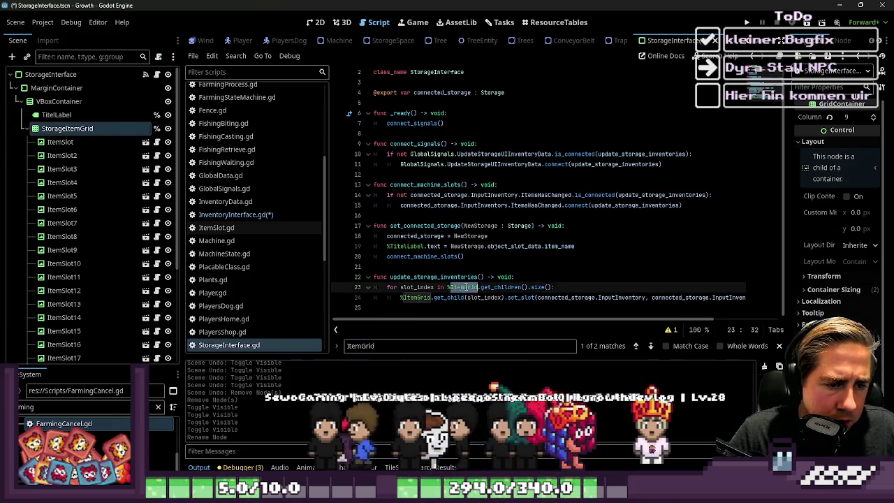
- Save the changes, close the search and switch to the InventoryInterface scene
click(454, 267)
key(ctrl+s)
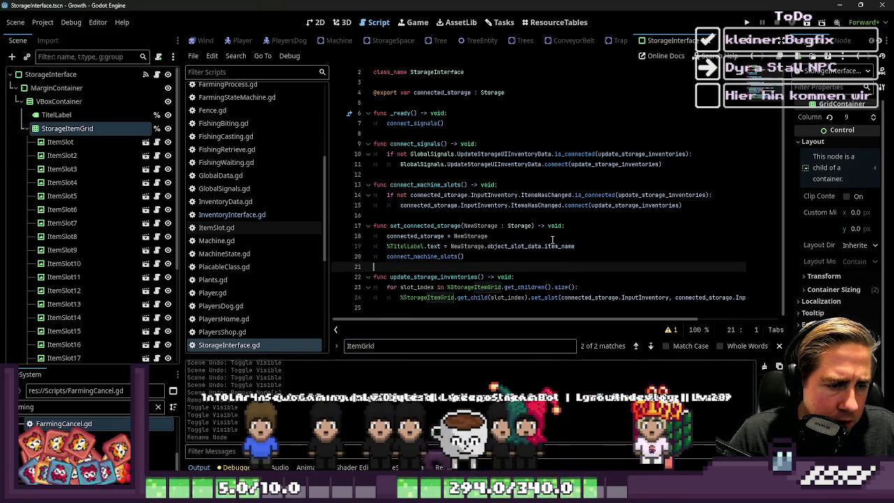
key(Escape)
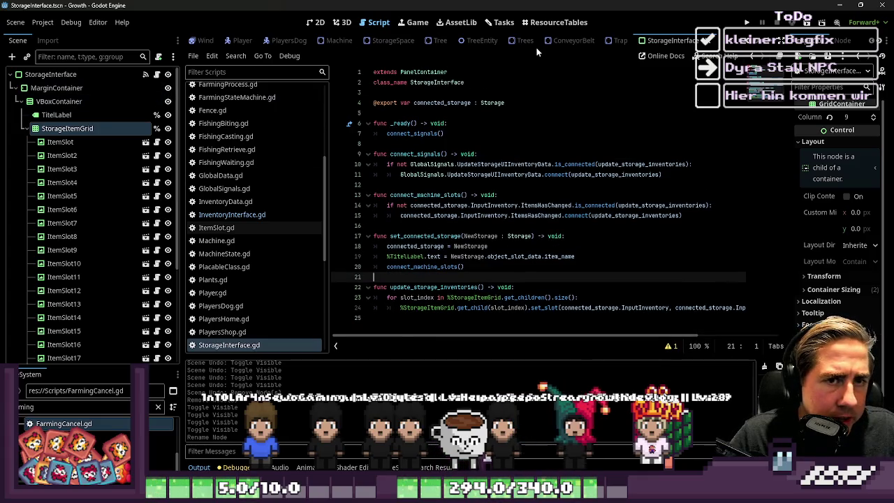
scroll(420, 41, up, 5)
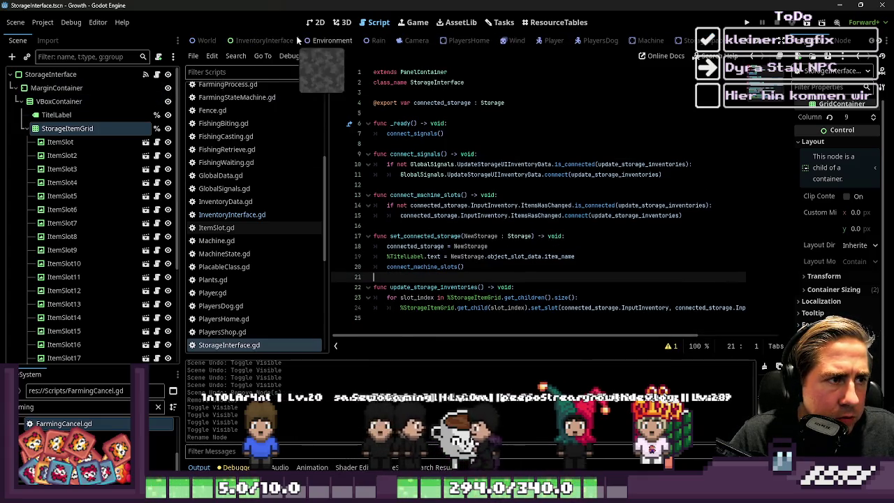
click(261, 41)
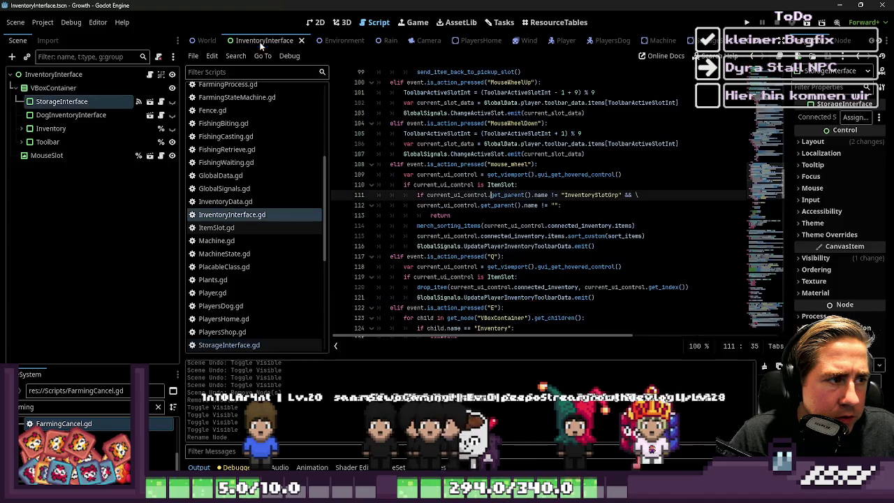
- Fill line 112's empty quotes with "StorageItemGrid", save the script and run Growth
double_click(591, 195)
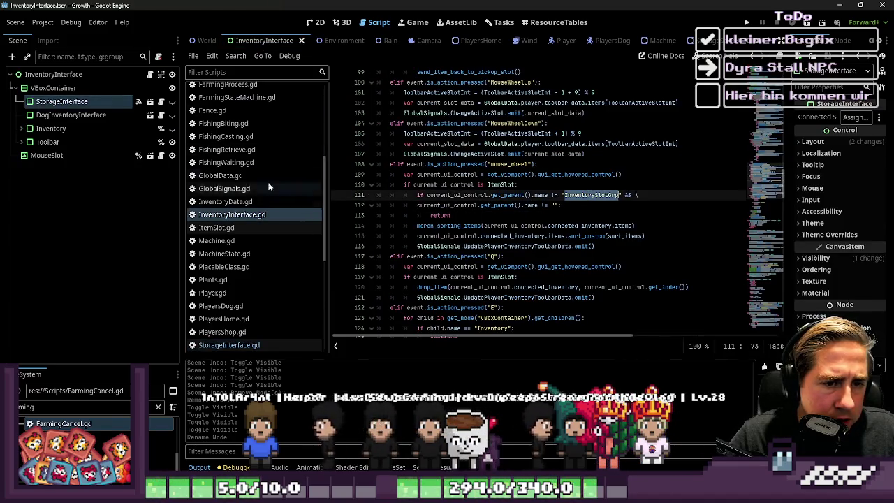
click(553, 205)
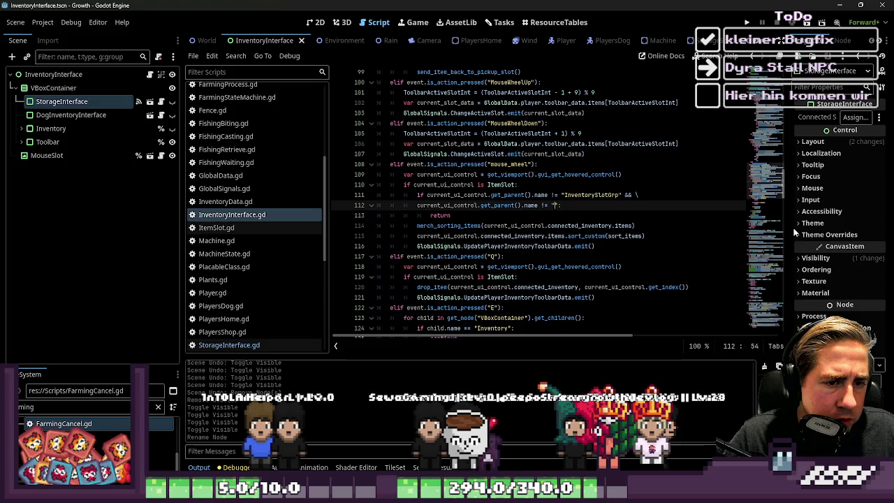
click(570, 214)
key(ctrl+s)
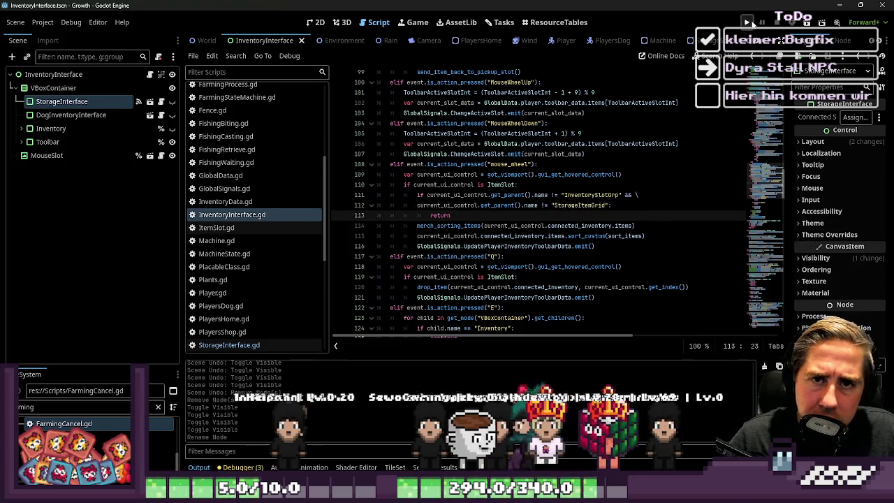
click(748, 22)
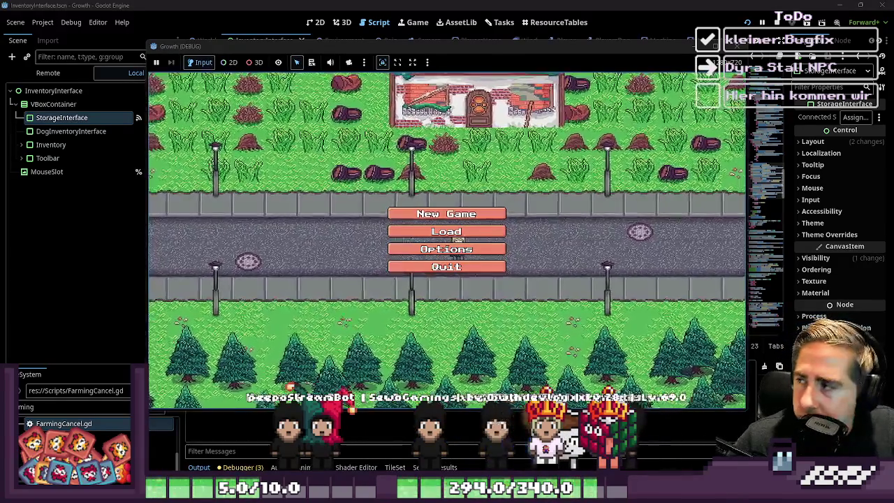
- Start a new game in a save slot with a new character name
click(456, 209)
click(460, 191)
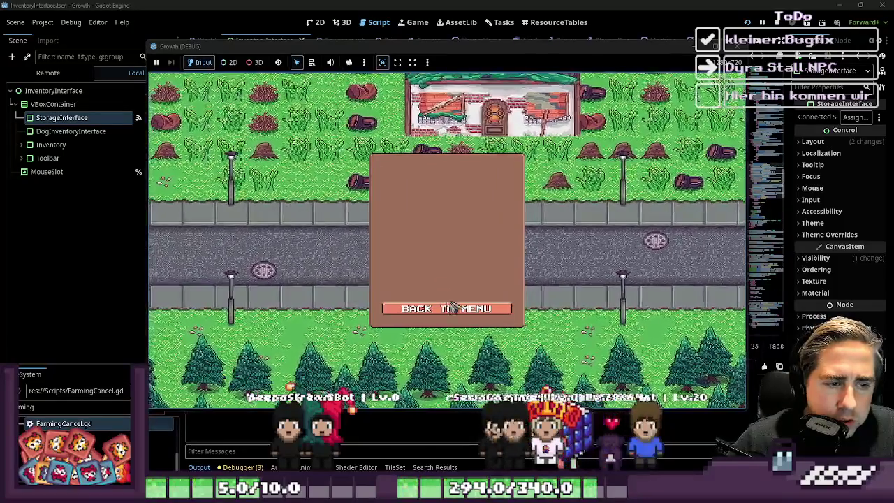
text(que)
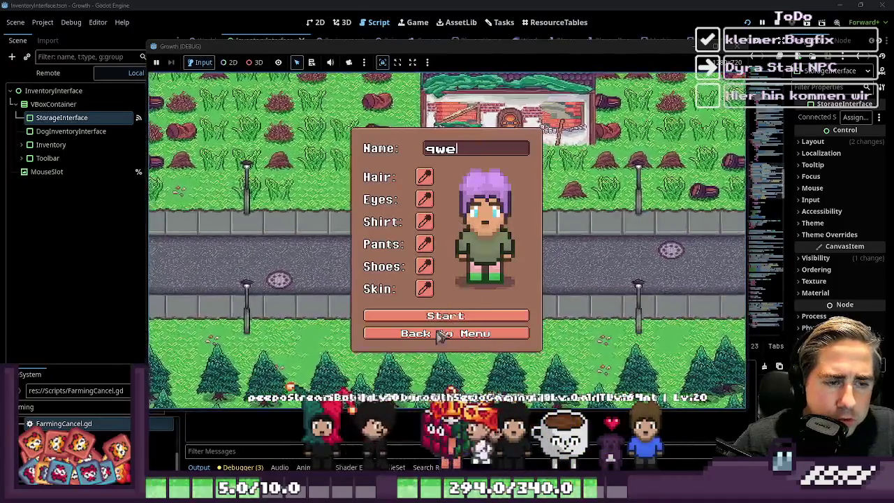
click(440, 322)
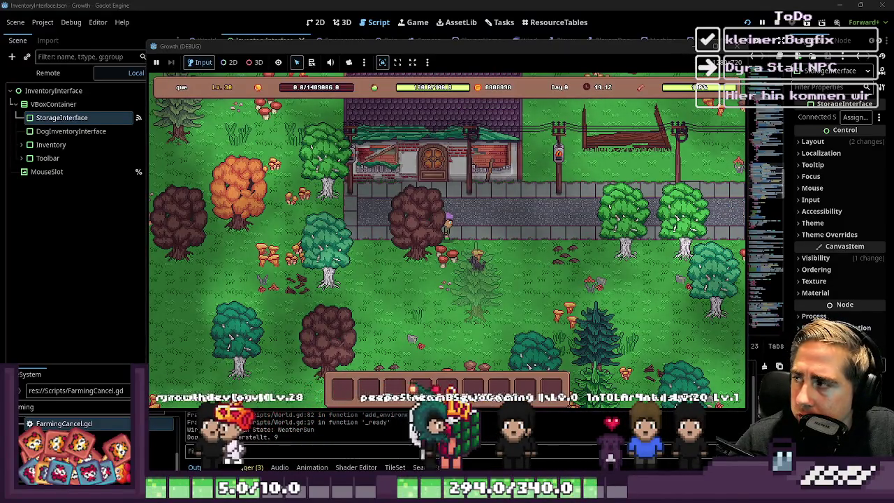
- Open the storage inventory grid, scroll through it, and close it
key(e)
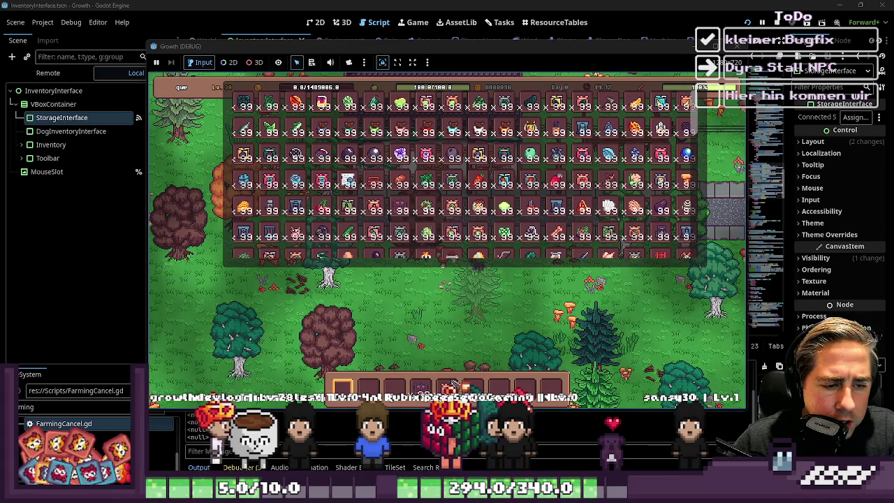
scroll(493, 204, down, 5)
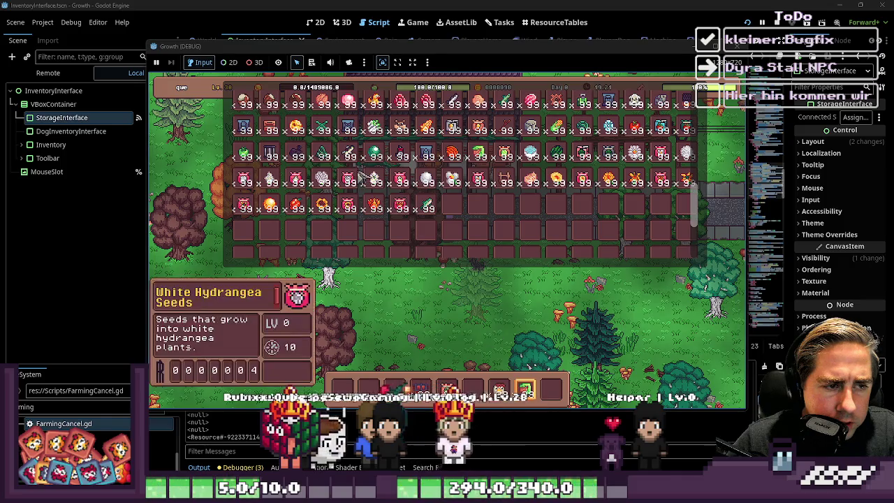
scroll(391, 147, up, 3)
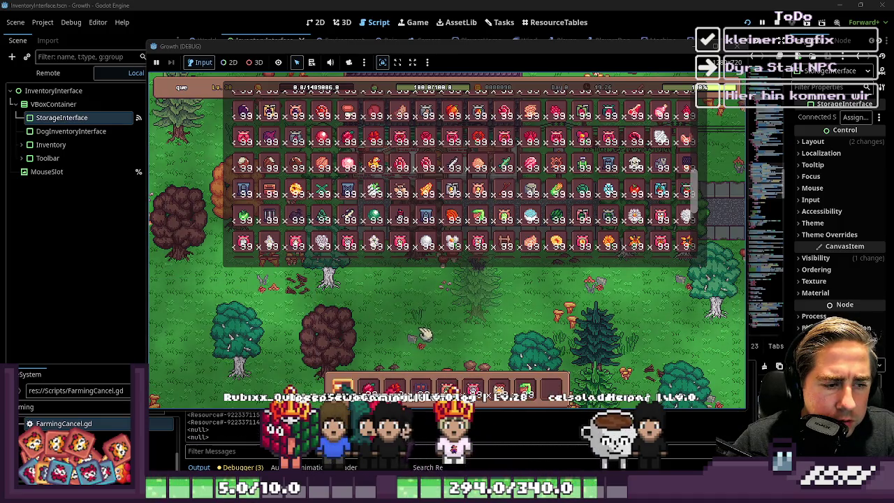
key(Escape)
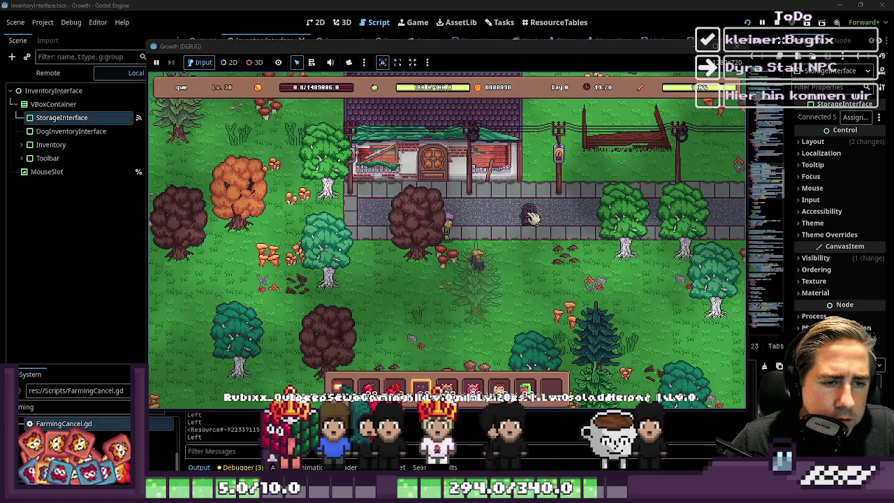
scroll(547, 246, down, 5)
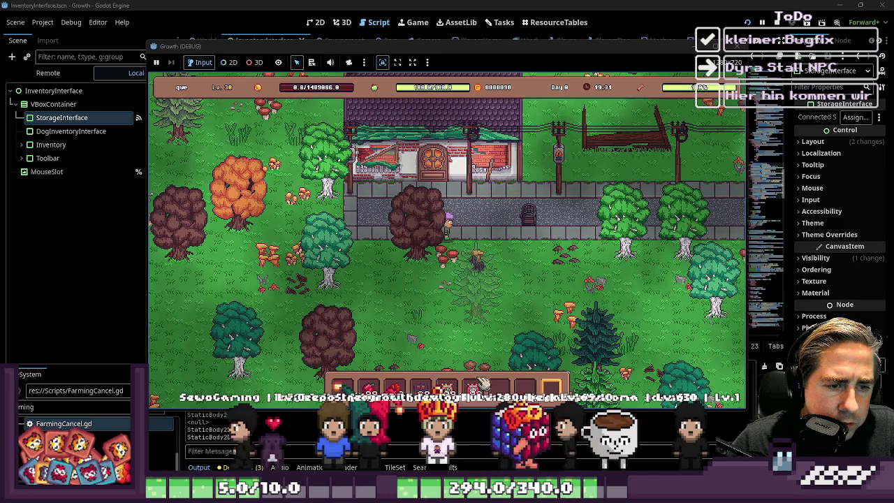
mouse_move(450, 389)
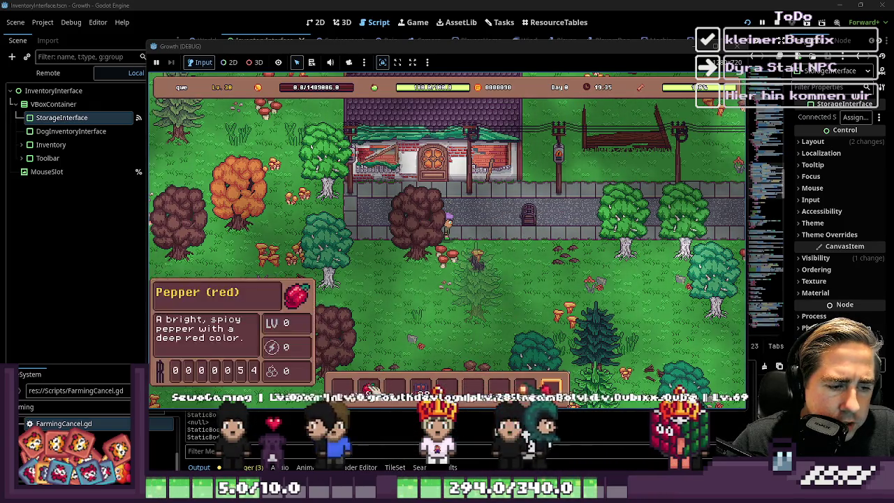
- Open the chest, move item stacks including the red pepper between rows, then stop the game
click(534, 221)
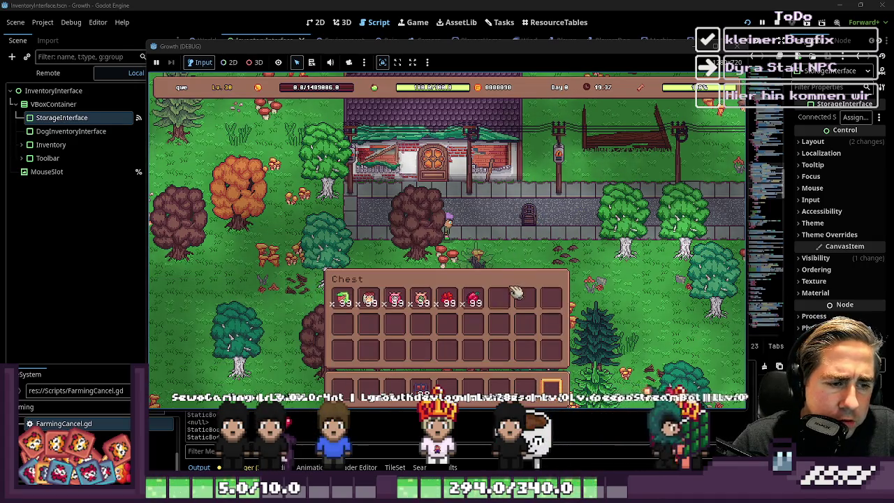
click(475, 301)
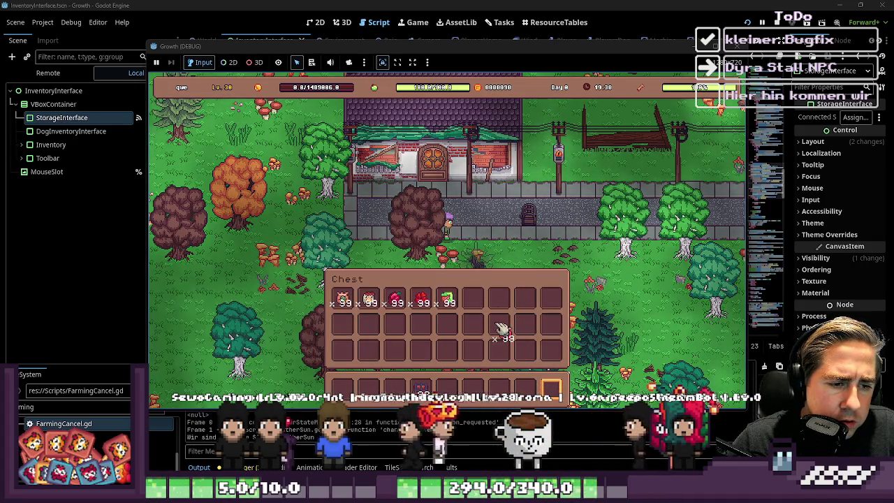
click(500, 325)
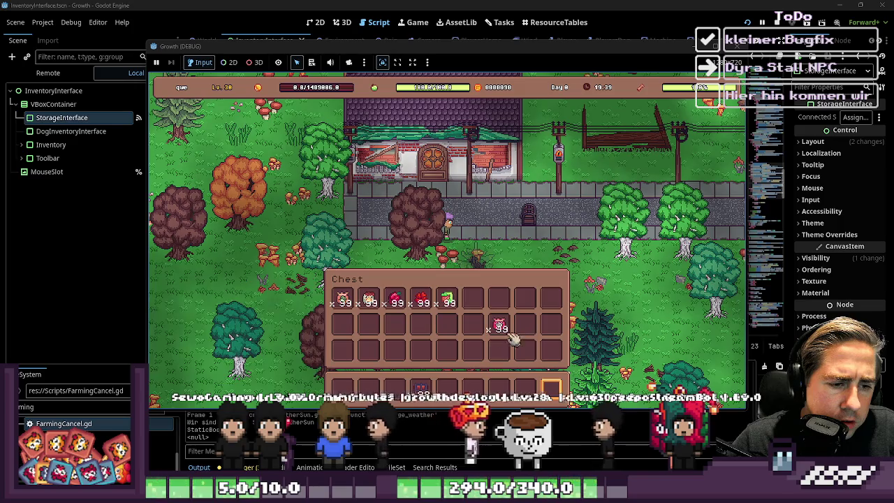
click(395, 301)
click(395, 351)
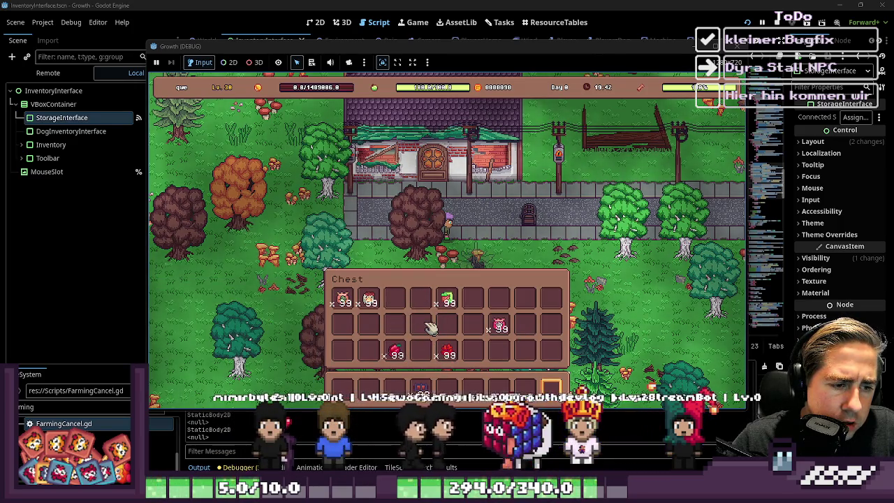
click(501, 311)
click(474, 301)
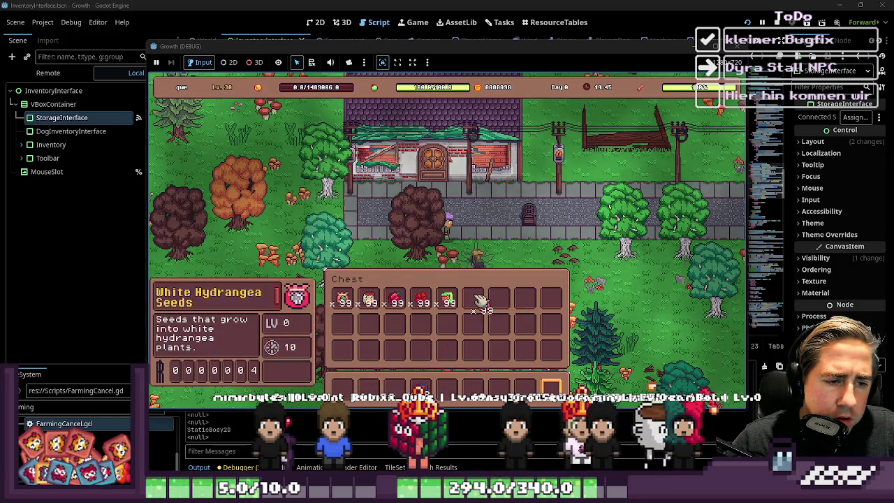
key(F8)
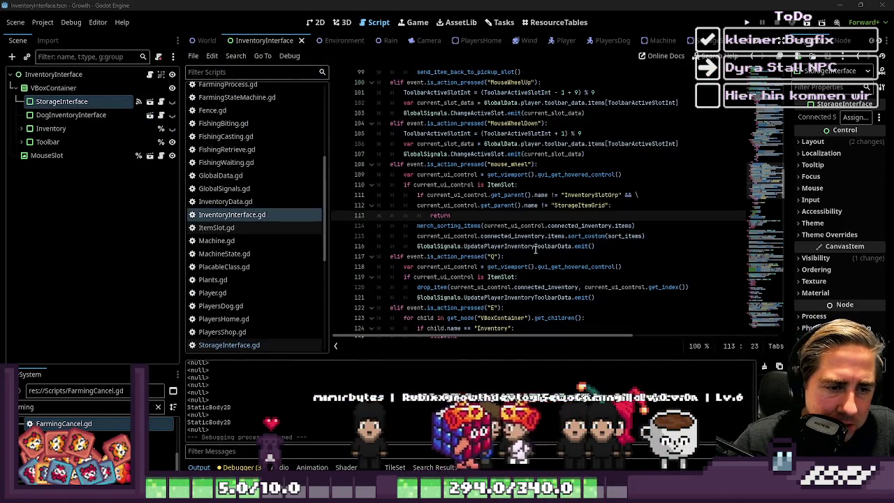
- Review the toolbar update emit call on line 116 and the surrounding lines
drag(594, 246, 415, 247)
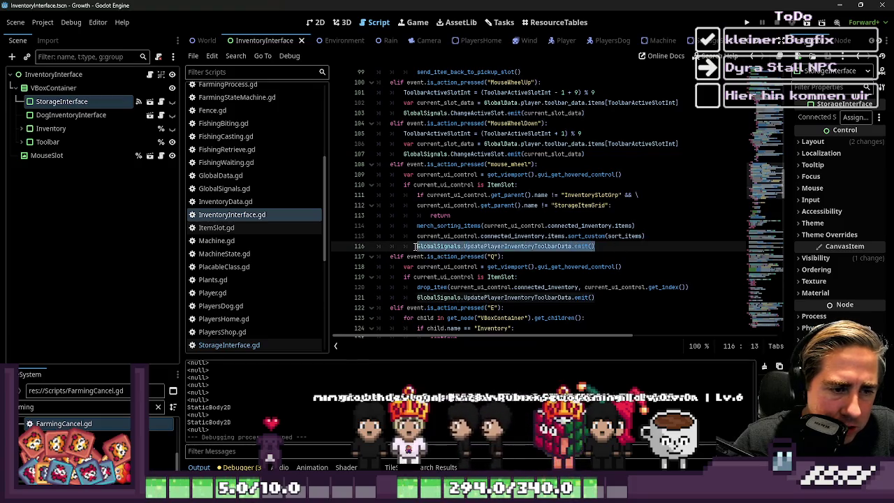
click(591, 256)
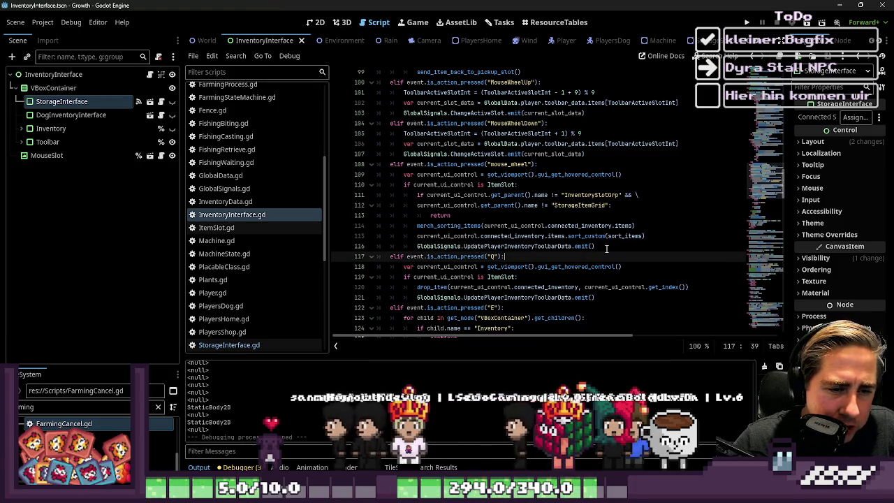
click(629, 246)
click(654, 238)
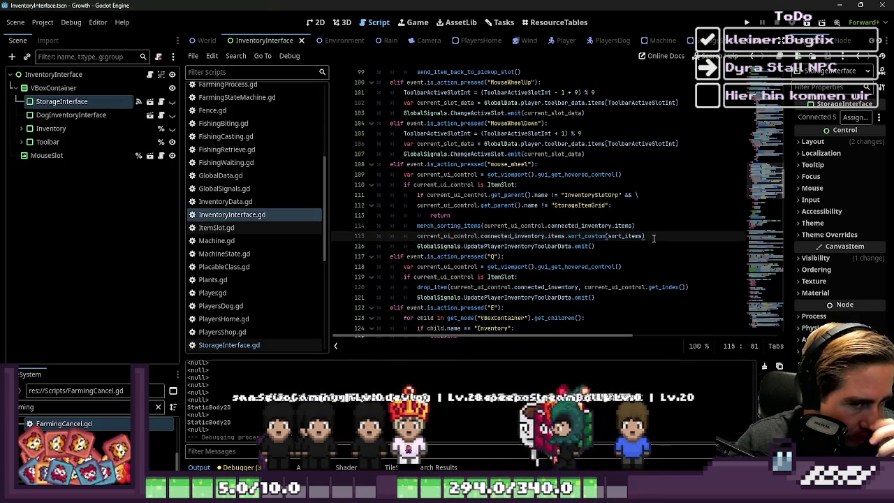
double_click(512, 246)
click(611, 250)
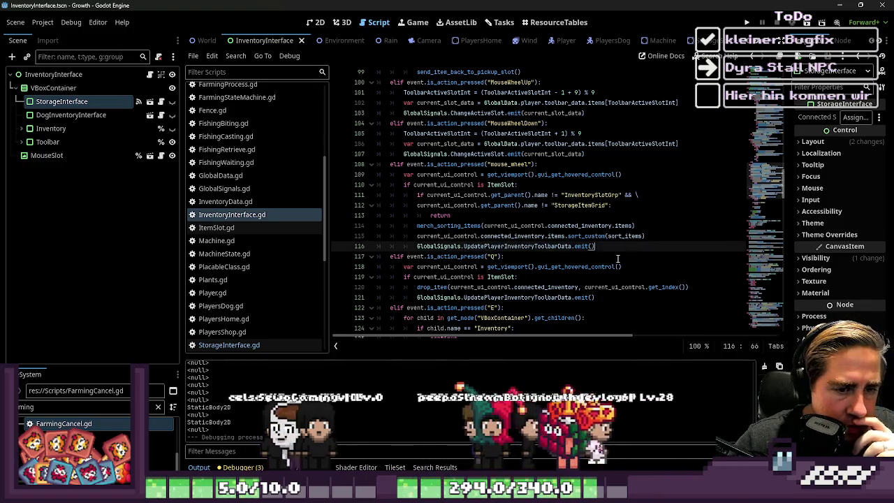
- Add GlobalSignals.UpdateStorageUIInventoryData.emit() on a new line below the toolbar update
key(Return)
text(Global)
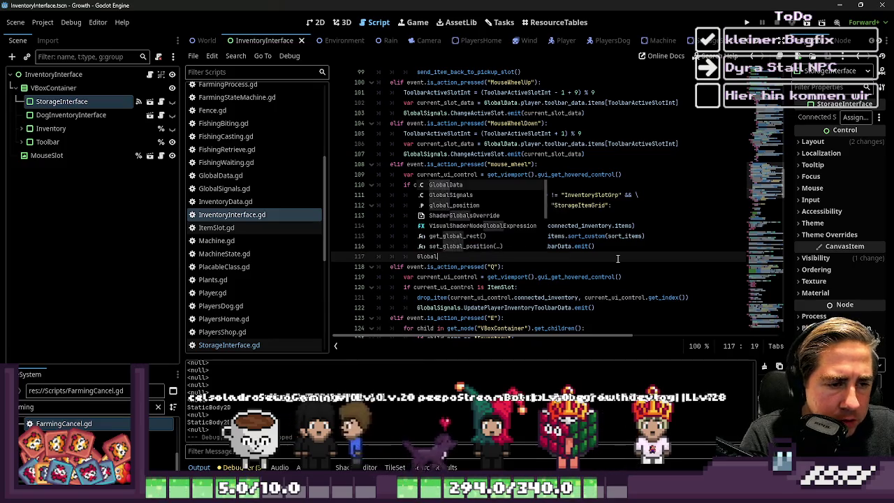
text(Signals.U)
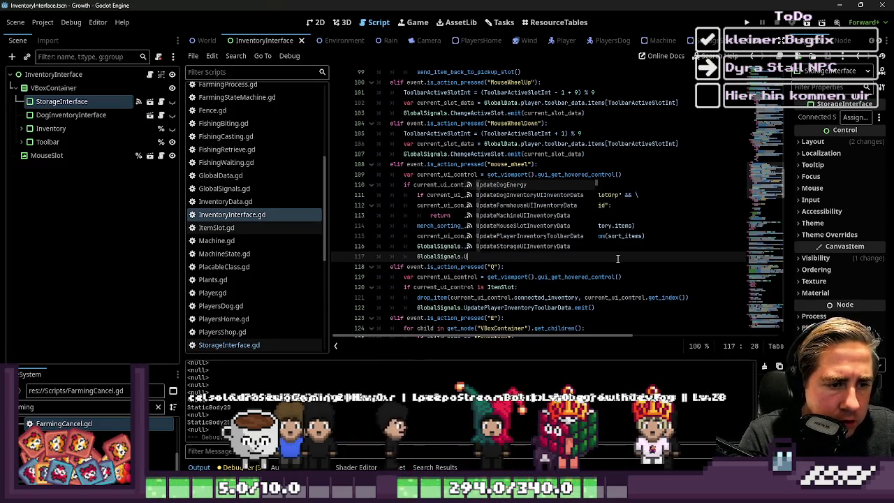
text(pdate)
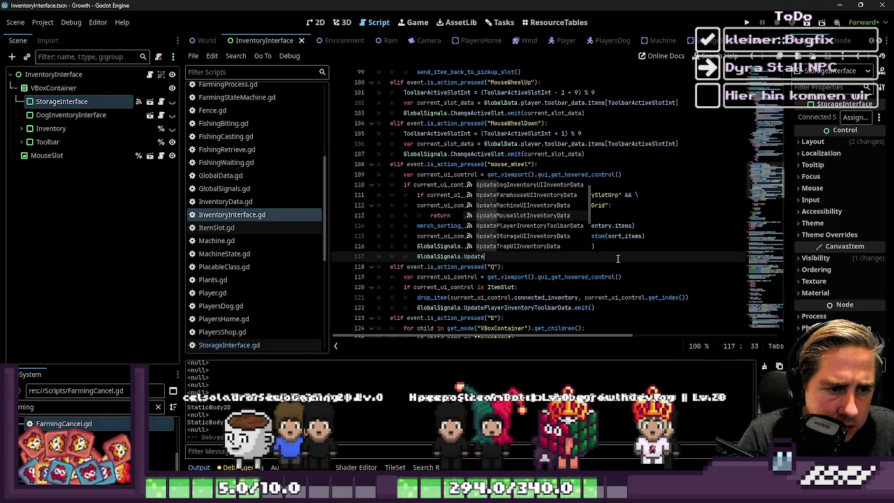
text(S)
key(Return)
text(.emit()
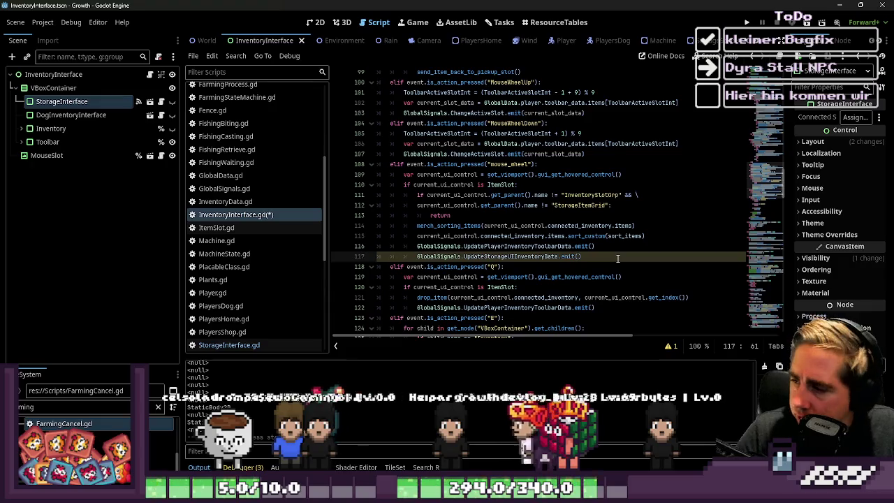
- Check the new emit line and line 112's StorageItemGrid check, ending at line 115
click(587, 258)
key(shift+Home)
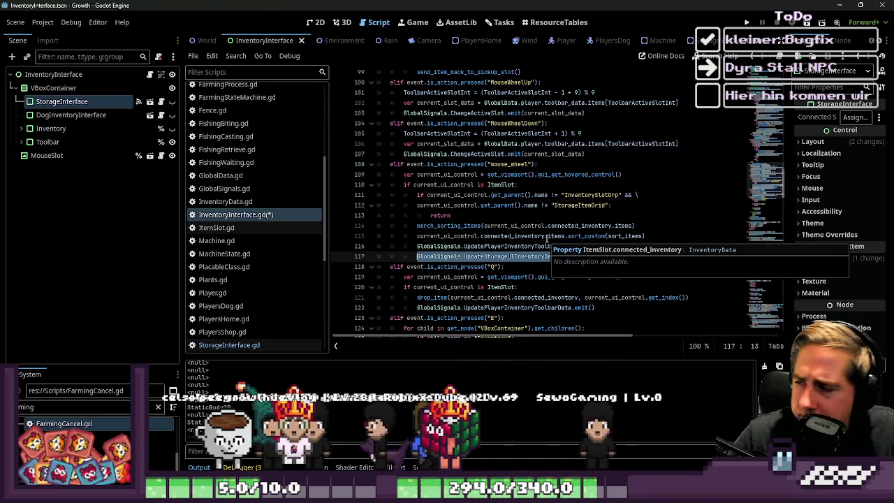
click(489, 206)
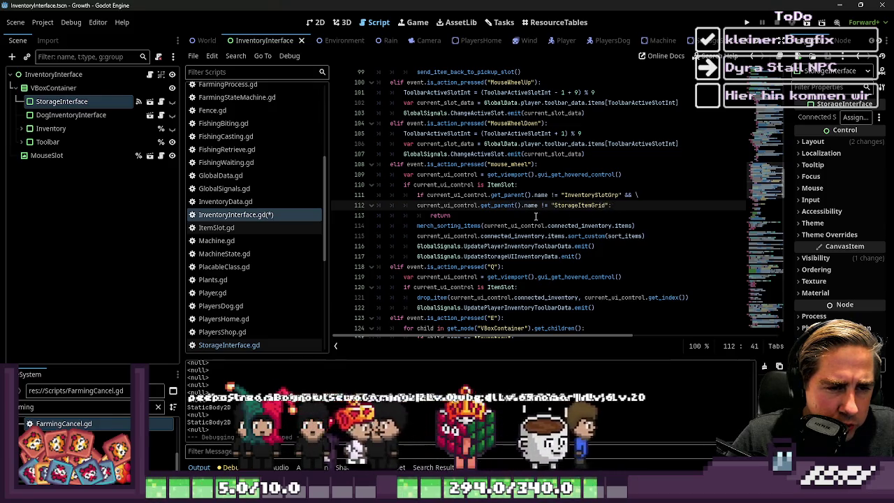
click(499, 256)
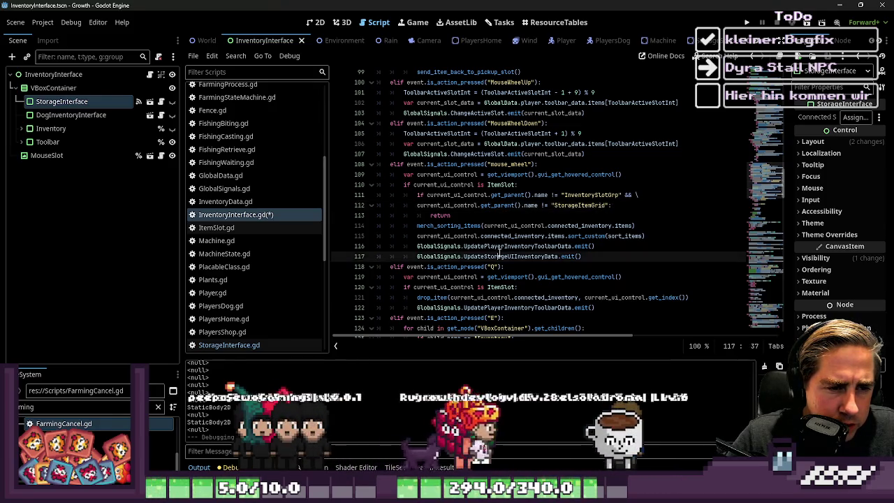
click(663, 236)
- Add a match on current_ui_control.get_parent().name with an "InventorySlotGrp": case
key(Return)
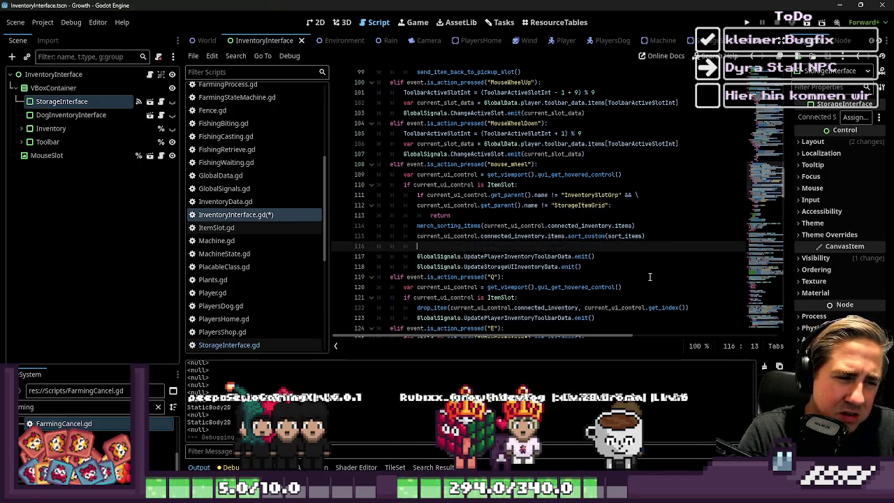
text(match )
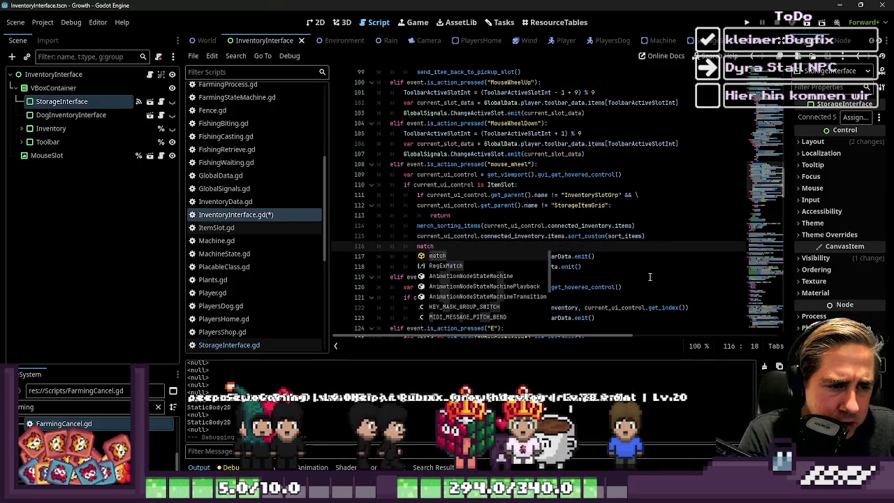
text(curr)
key(Escape)
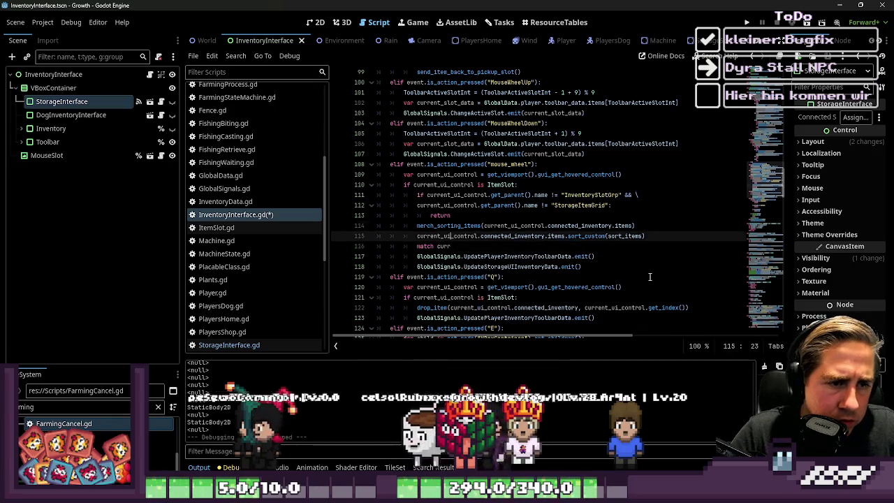
key(Up)
key(Up)
key(Up)
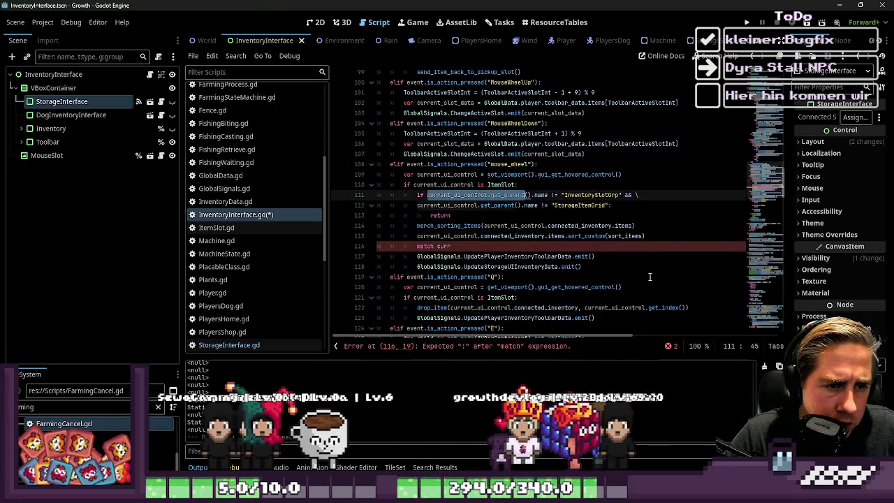
key(Down)
key(Down)
key(End)
key(Down)
key(Down)
key(Down)
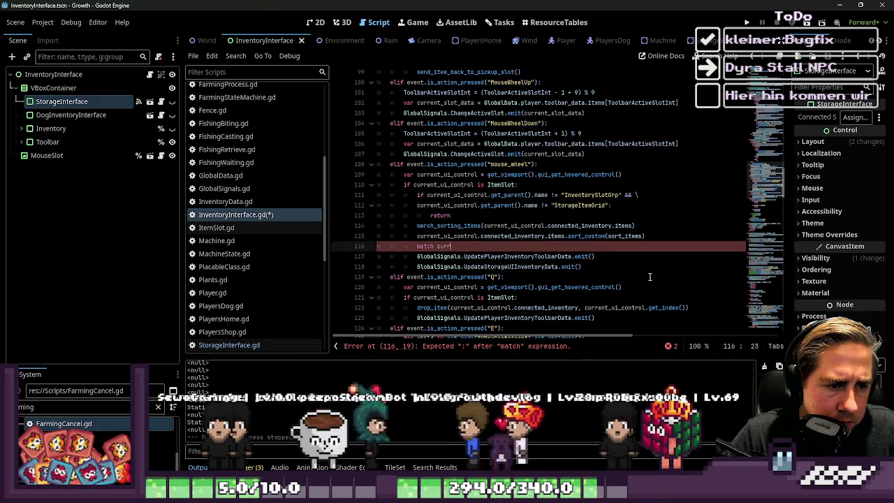
text(ent_ui_control.get_parent().name:)
key(Return)
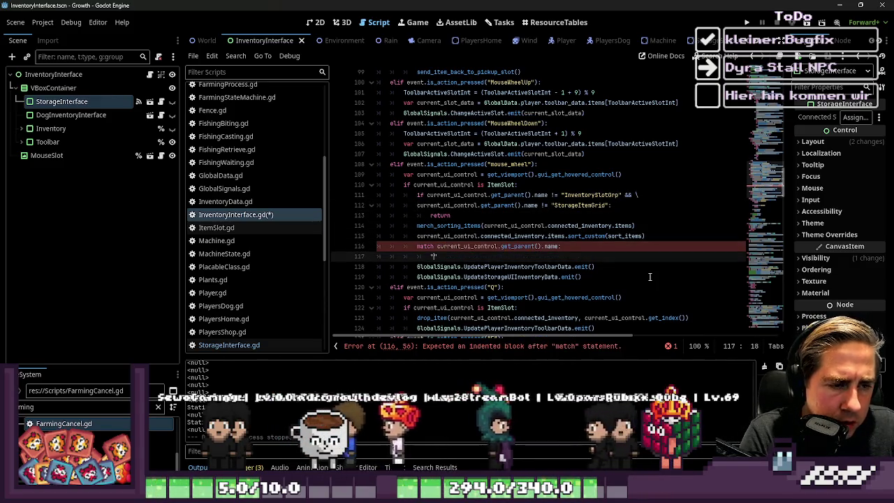
text("InventorySlotGrp")
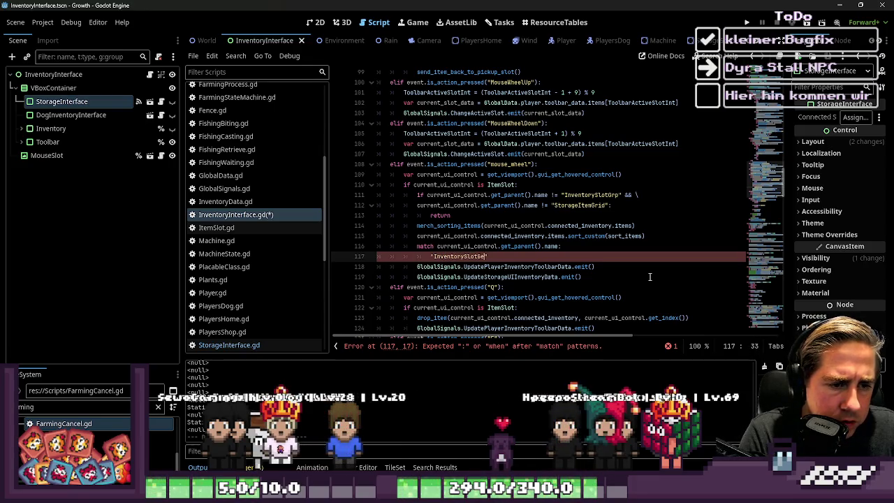
text(:)
- Indent the toolbar emit under the InventorySlotGrp case and indent a new line below
key(Down)
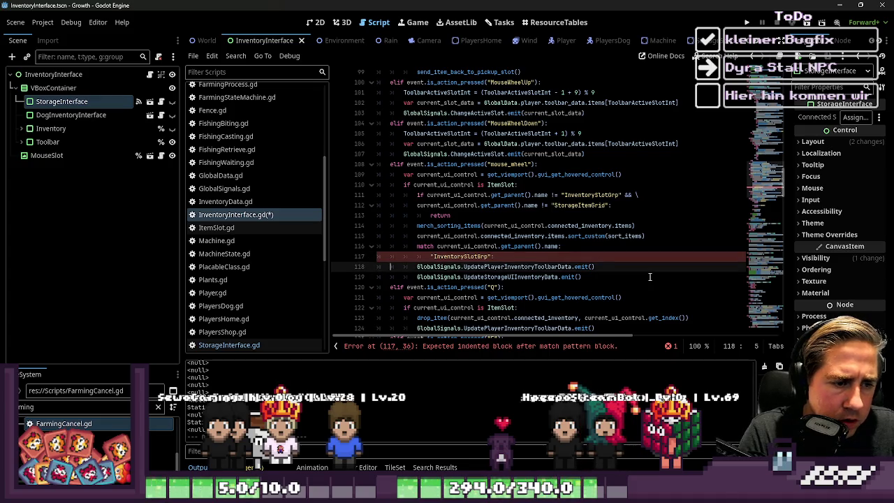
key(Tab)
key(End)
key(Return)
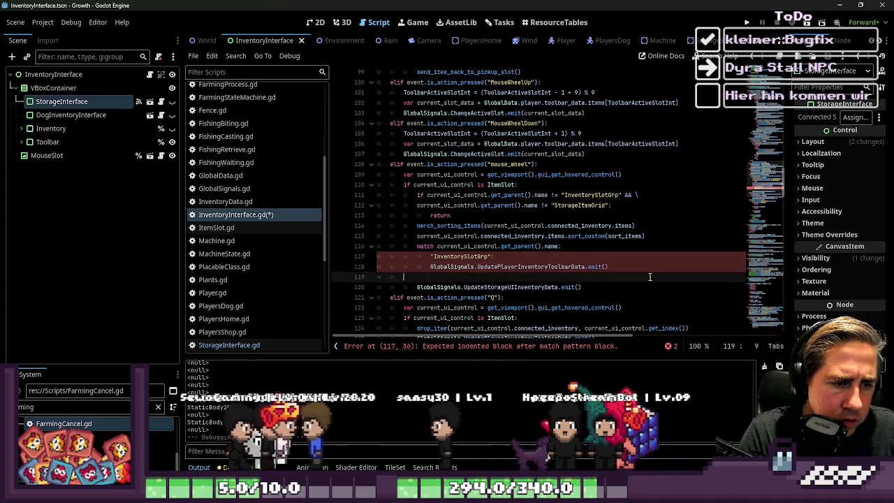
key(Up)
key(Tab)
key(Down)
key(Tab)
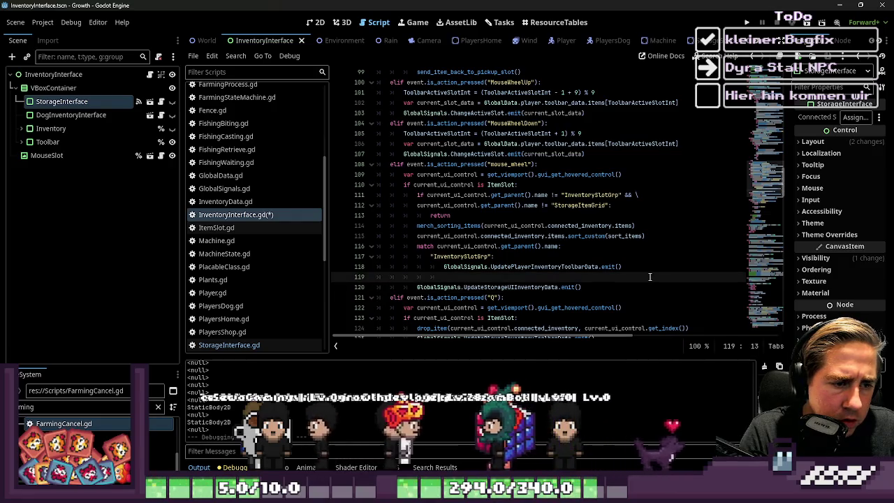
key(Tab)
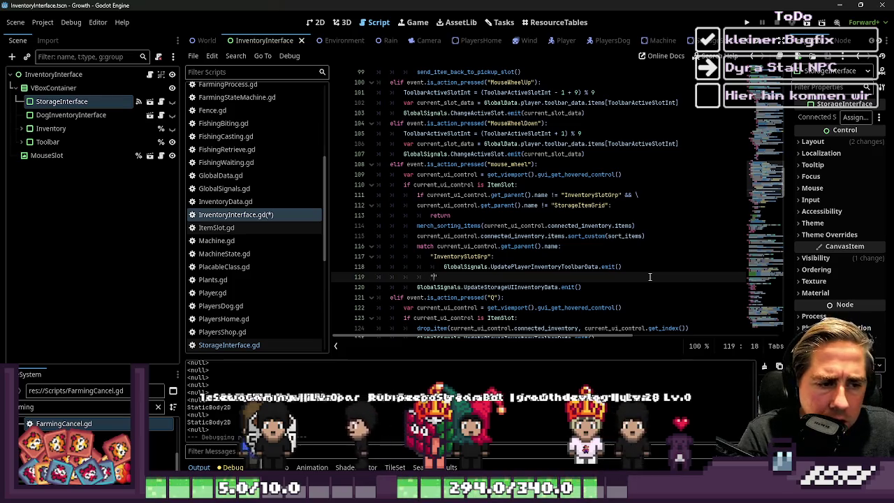
- Add the "StorageItemGrid" case with the storage emit indented under it, then run with F5
text("StorageItemGrid)
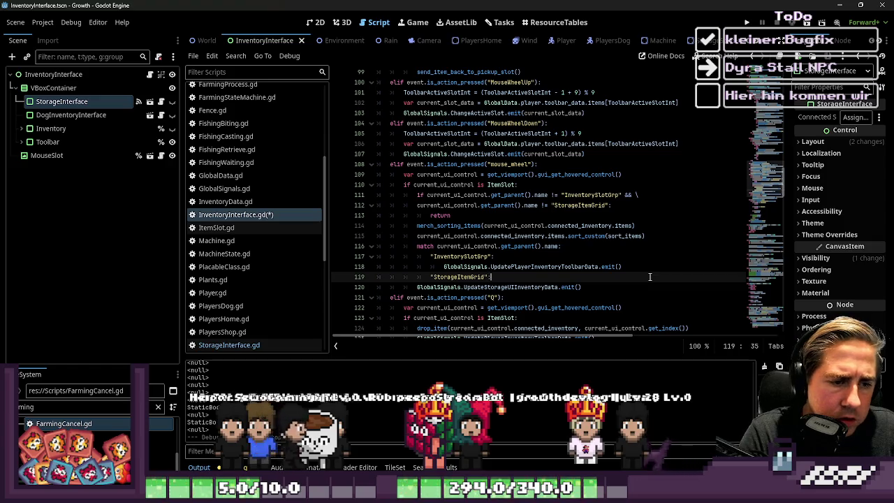
key(Down)
key(Tab)
key(Up)
key(Up)
key(Up)
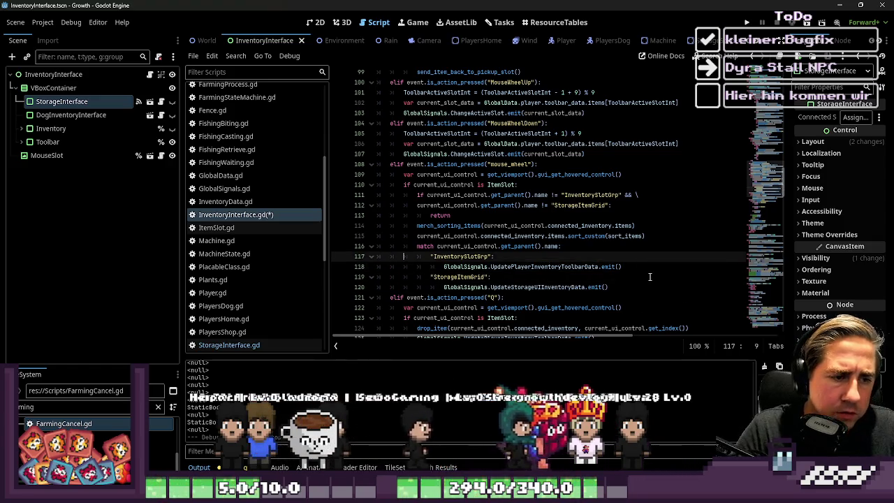
key(F5)
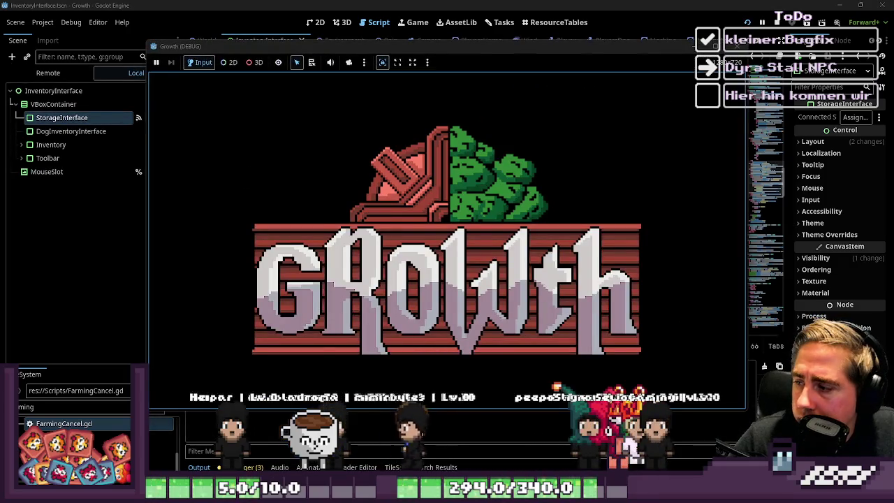
- Start a new game as 'asdvxd' and check the item inventory grid
click(433, 212)
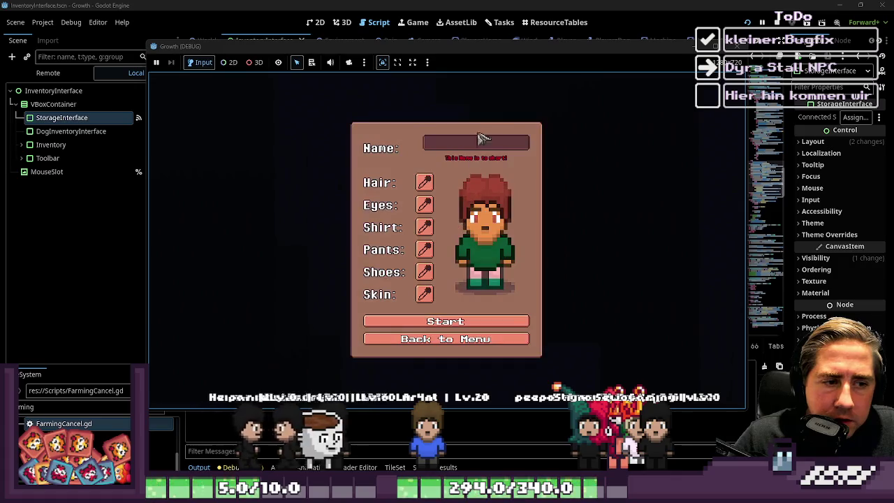
text(asdvxd)
click(429, 314)
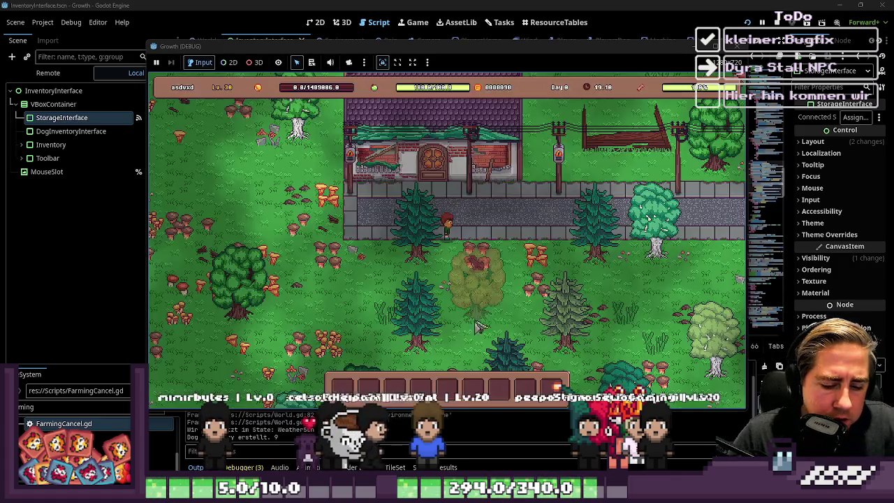
key(i)
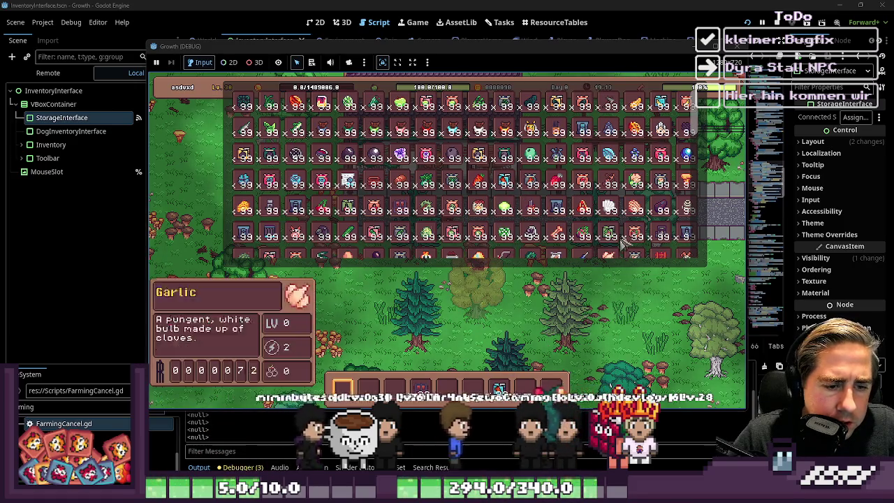
scroll(461, 174, down, 3)
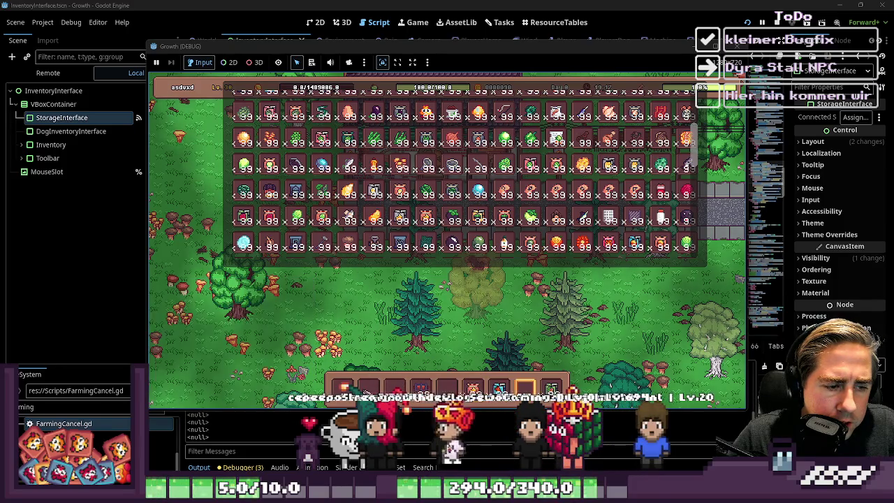
click(469, 320)
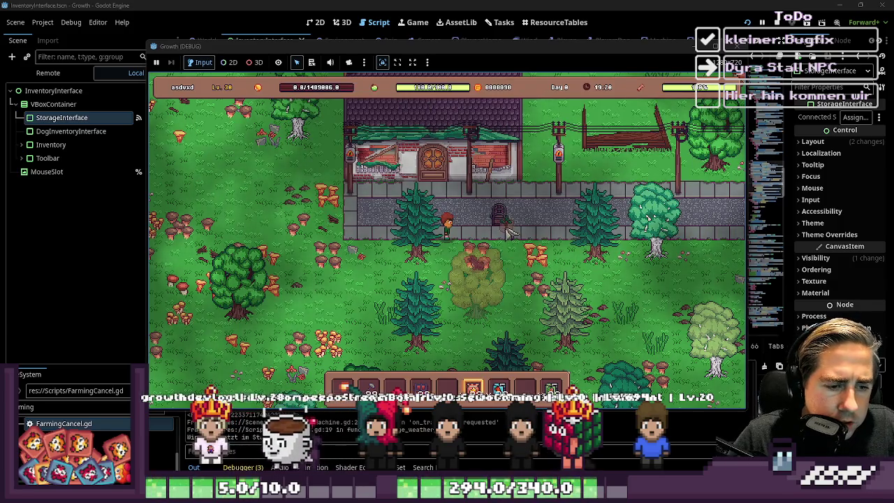
- Open the chest and move the hotbar stacks into it, splitting some stacks
click(503, 226)
click(551, 388)
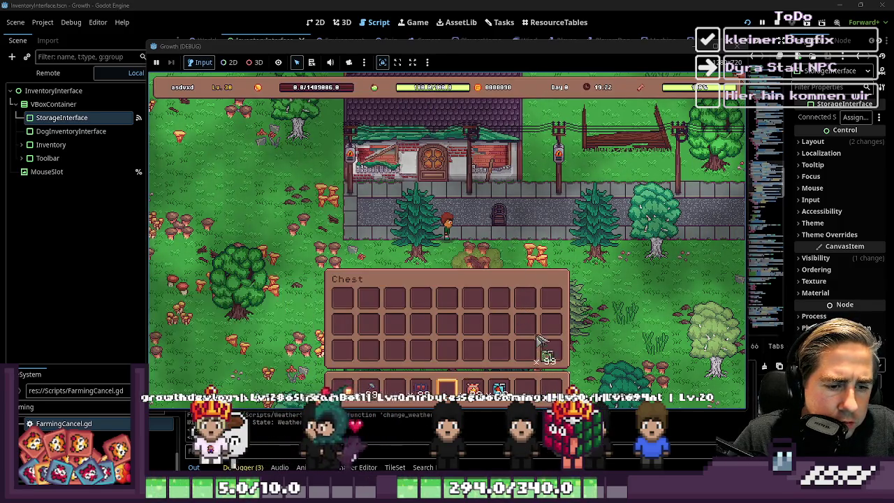
click(526, 325)
click(498, 388)
click(473, 325)
right_click(478, 331)
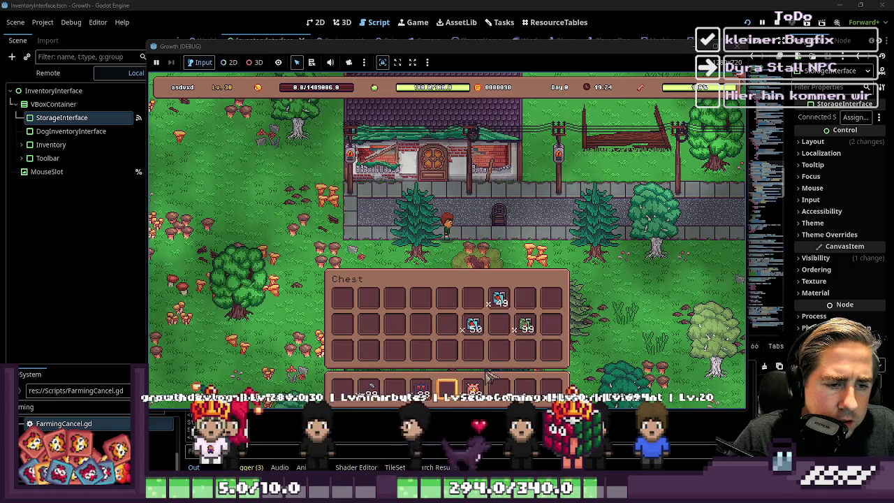
click(473, 388)
click(420, 325)
right_click(421, 325)
click(395, 351)
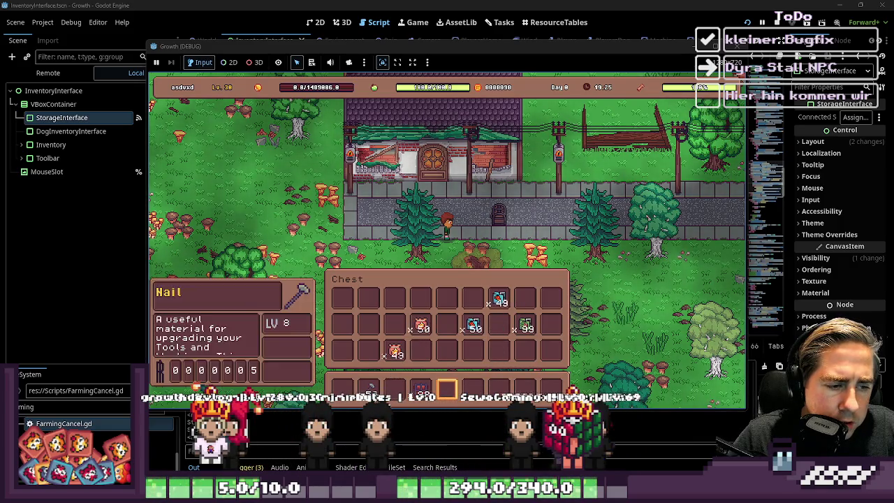
click(368, 388)
click(498, 351)
right_click(499, 352)
click(369, 352)
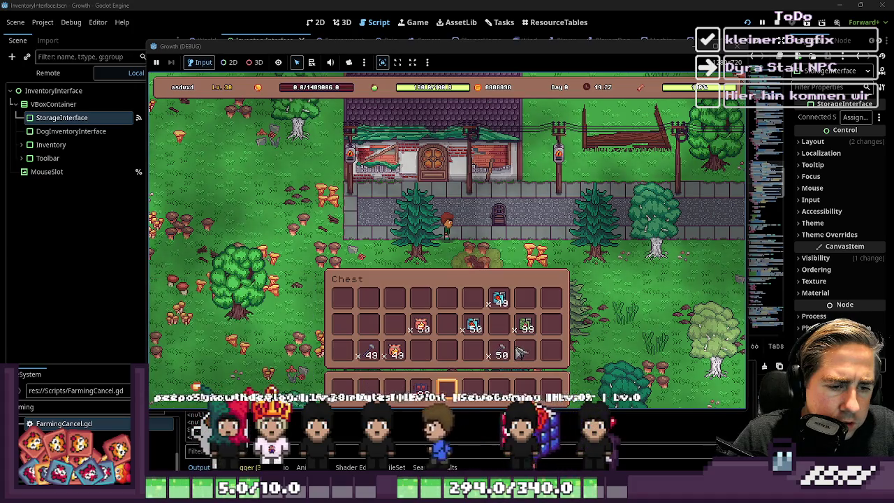
- Sort and stack the chest items, close the chest and stop the game
middle_click(528, 353)
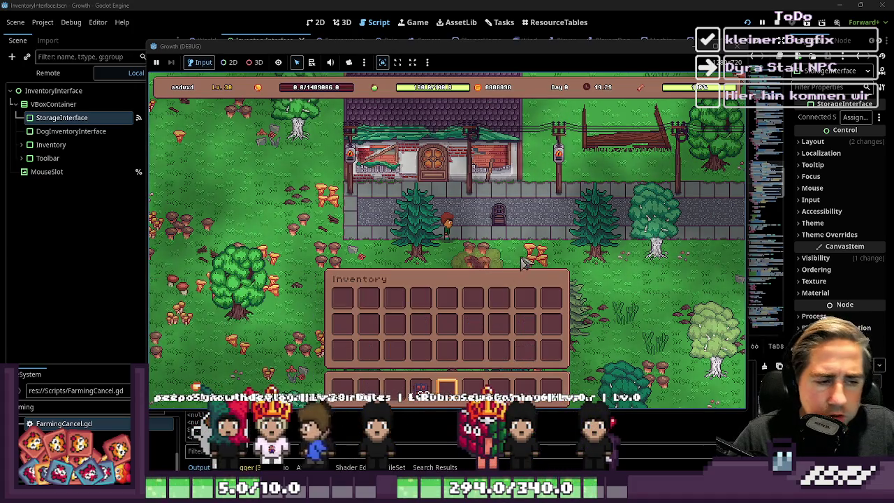
key(Escape)
click(742, 45)
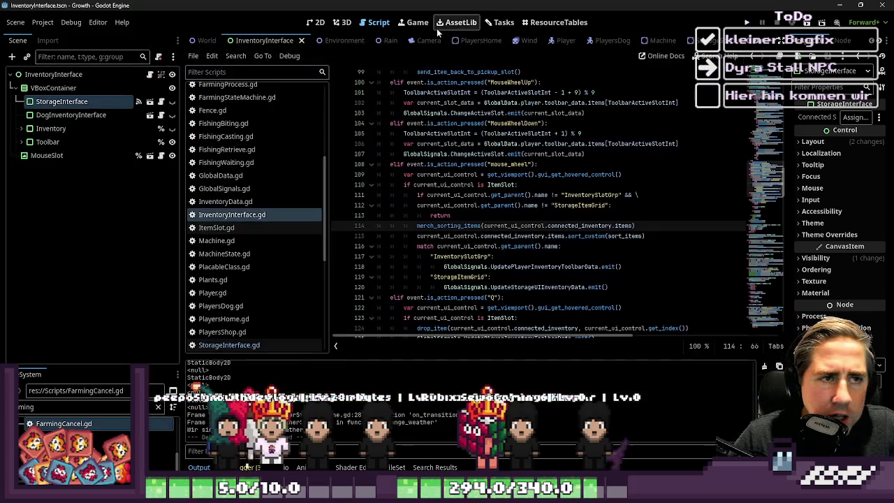
- On the Tasks board, review the Bug-Fixes task details
click(502, 22)
click(569, 150)
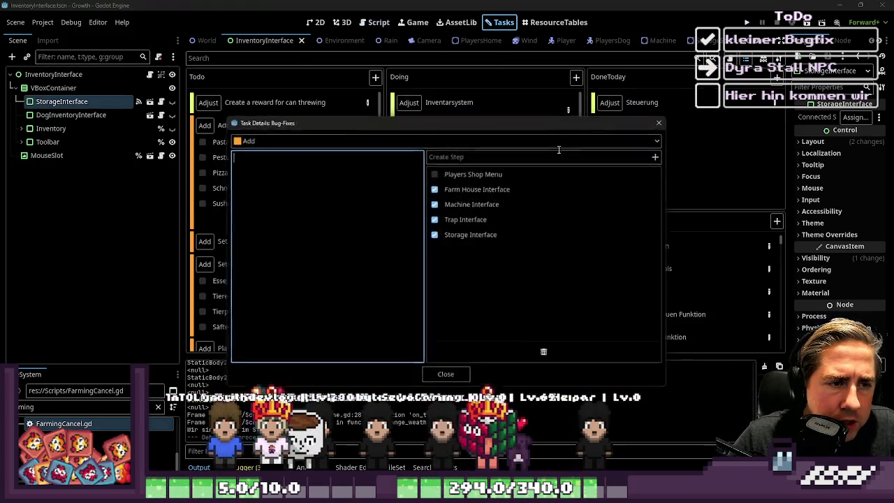
key(Escape)
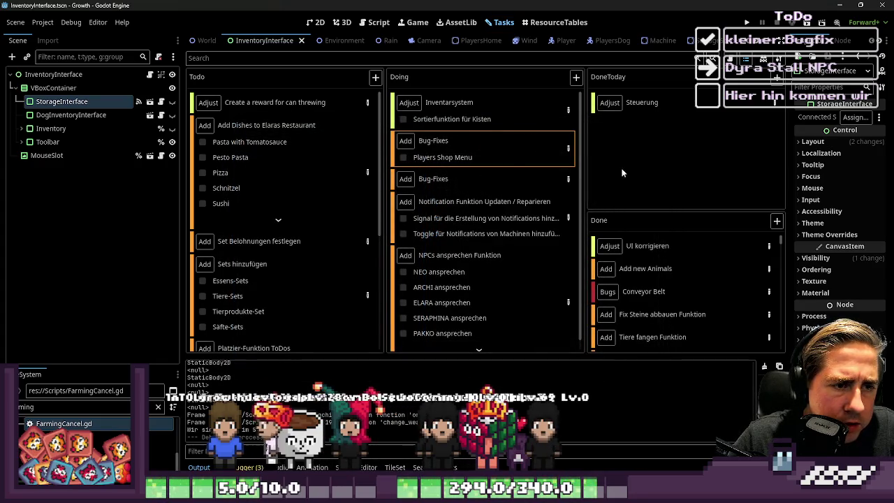
click(569, 150)
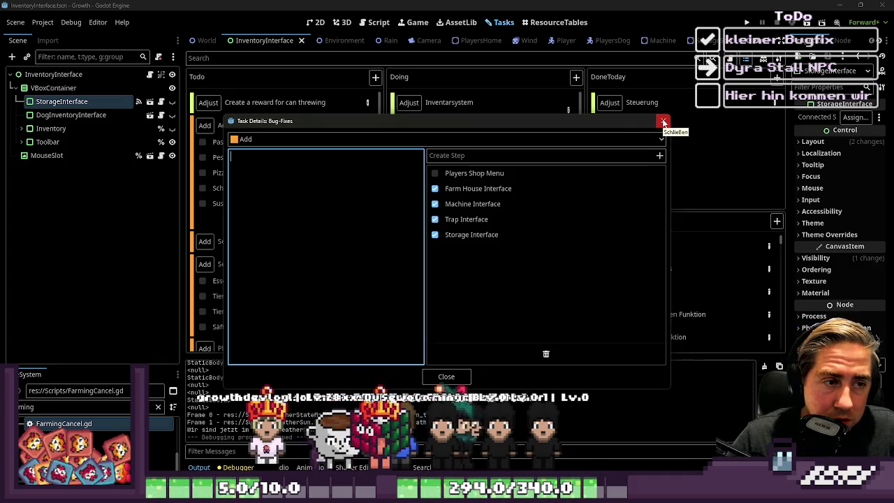
click(664, 123)
click(567, 180)
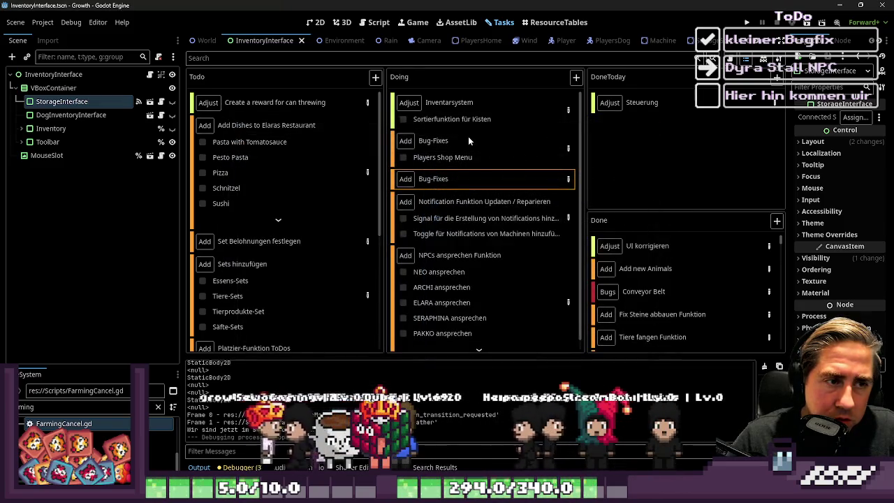
- Check the second Bug-Fixes card's details and drag it from Doing into DoneToday
scroll(541, 190, down, 1)
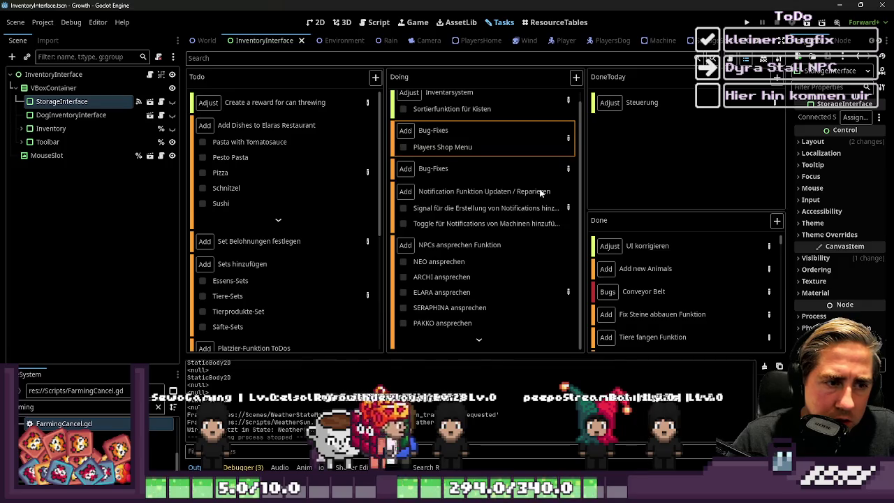
click(567, 170)
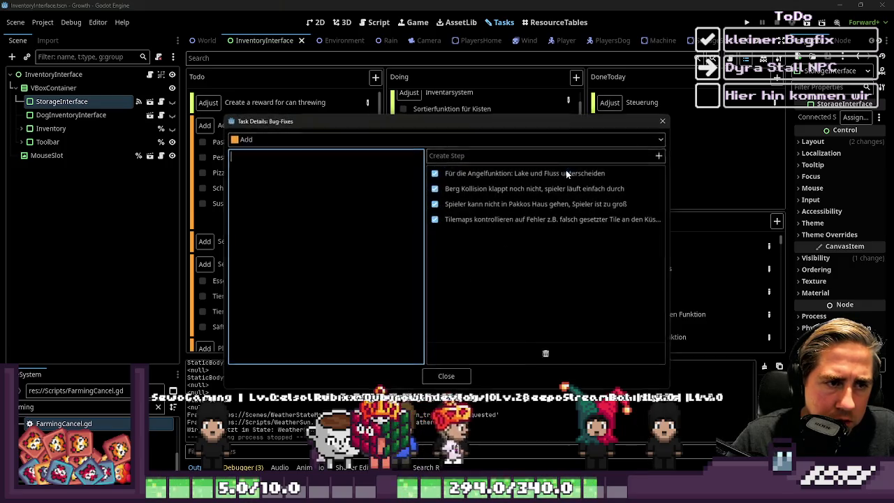
click(664, 121)
scroll(472, 168, up, 1)
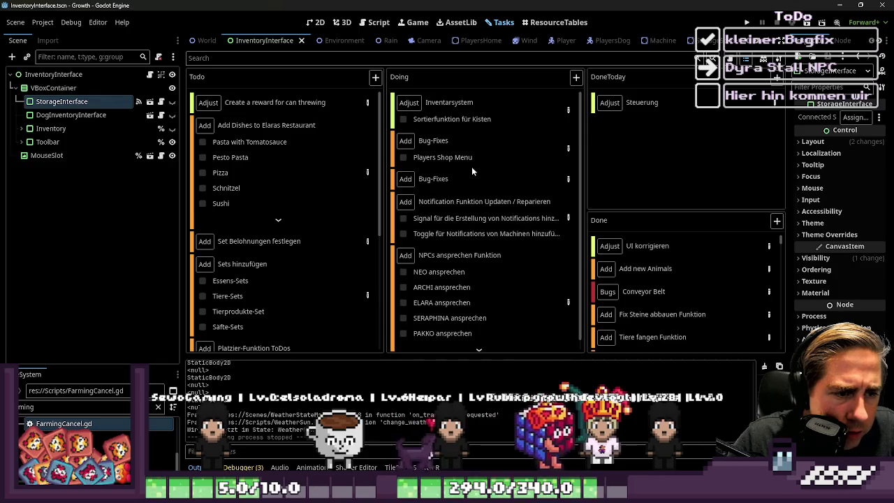
click(568, 176)
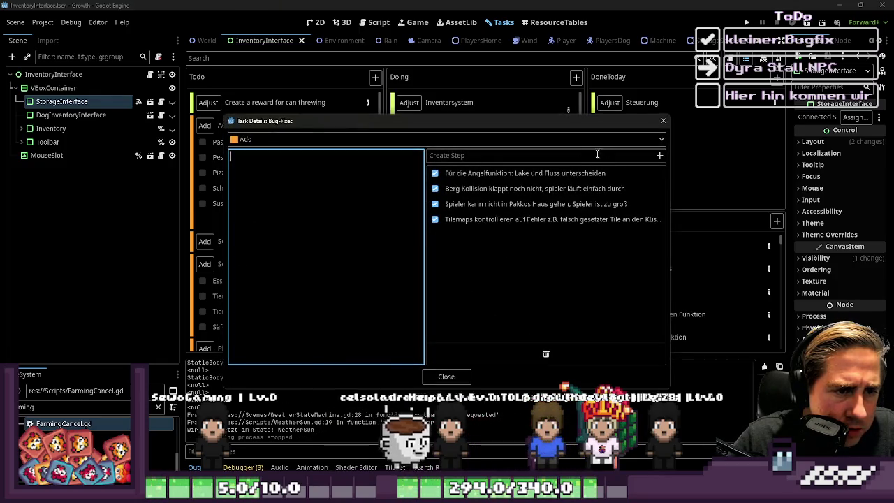
click(663, 121)
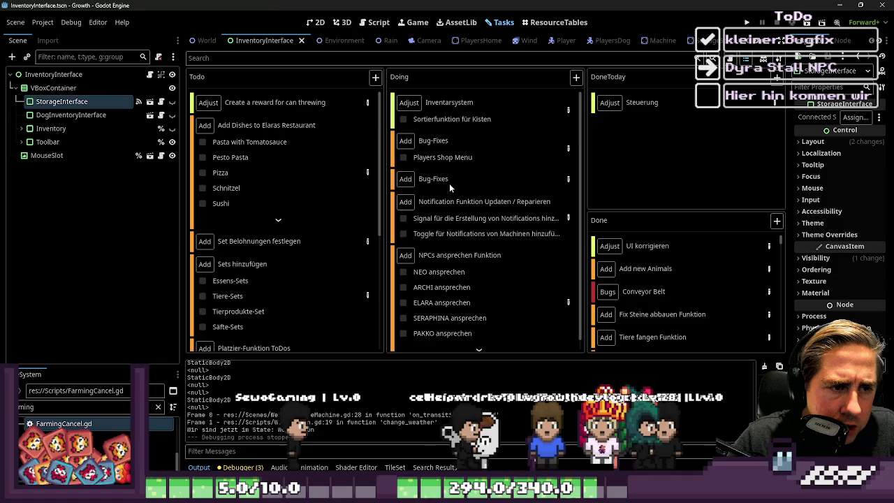
mouse_move(449, 183)
mouse_down()
mouse_move(460, 172)
mouse_move(649, 144)
mouse_up()
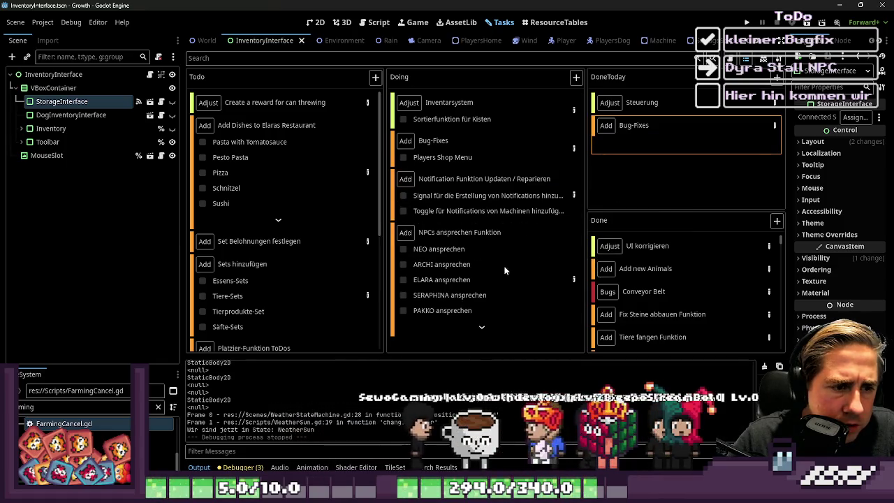
- Tick off Sortierfunktion für Kisten and move the Inventarsystem card into DoneToday
click(402, 119)
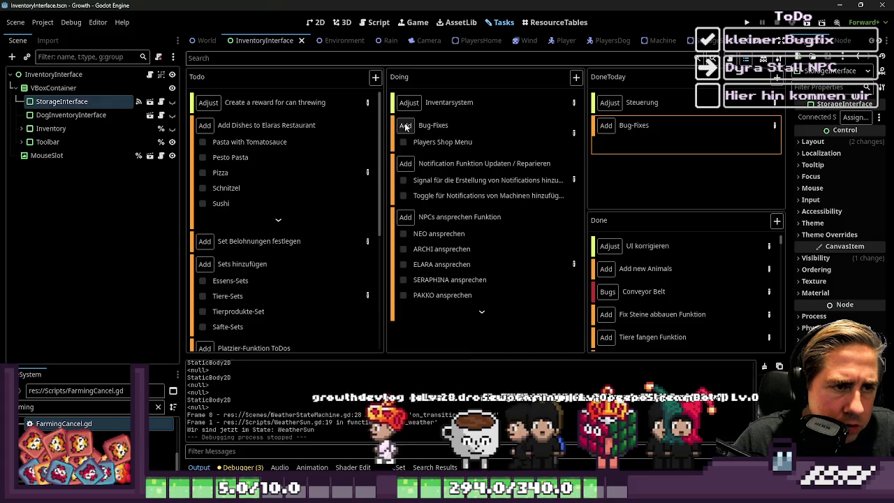
click(574, 102)
scroll(568, 252, up, 3)
click(664, 121)
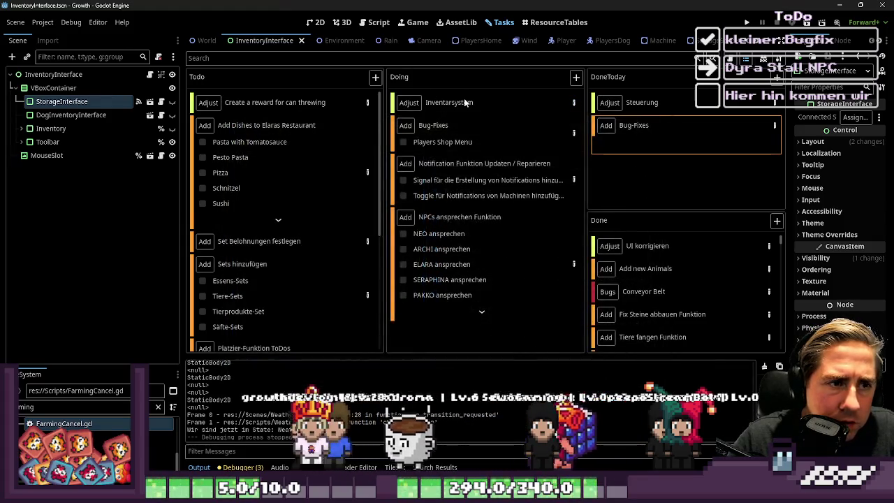
drag(625, 153, 624, 151)
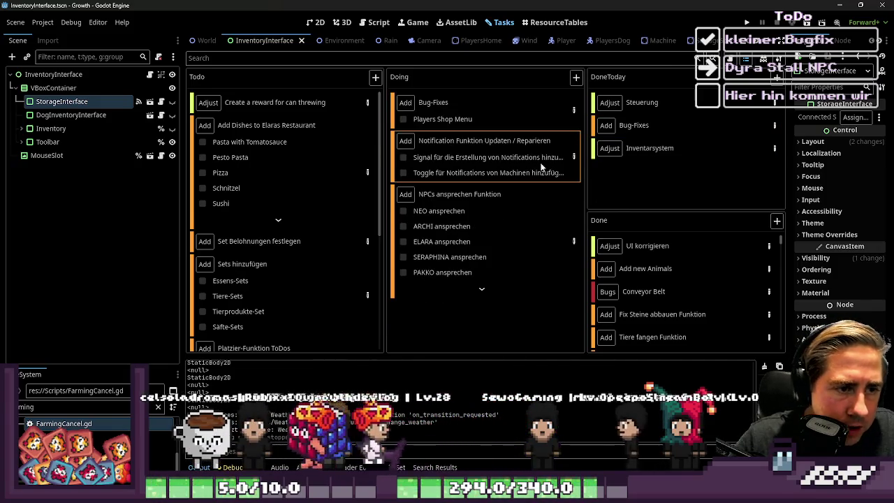
- Review the Notification Funktion and Bug-Fixes task details, then launch the Growth game
click(575, 157)
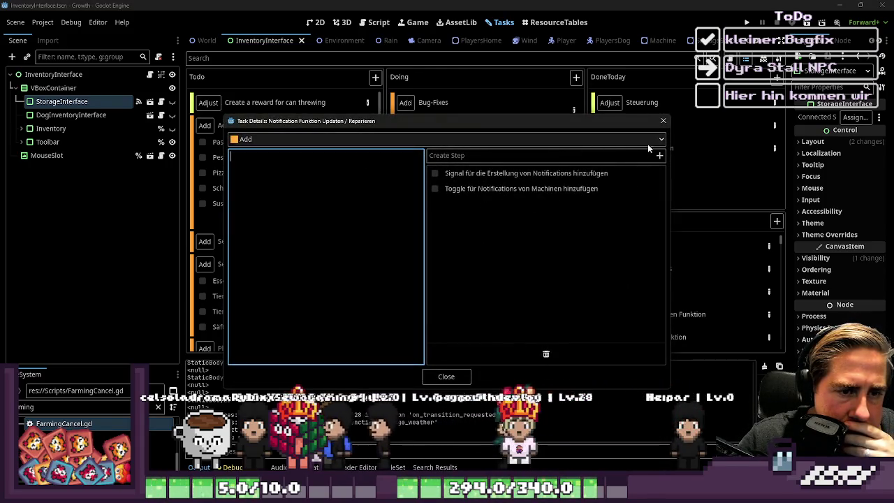
click(663, 120)
mouse_move(495, 142)
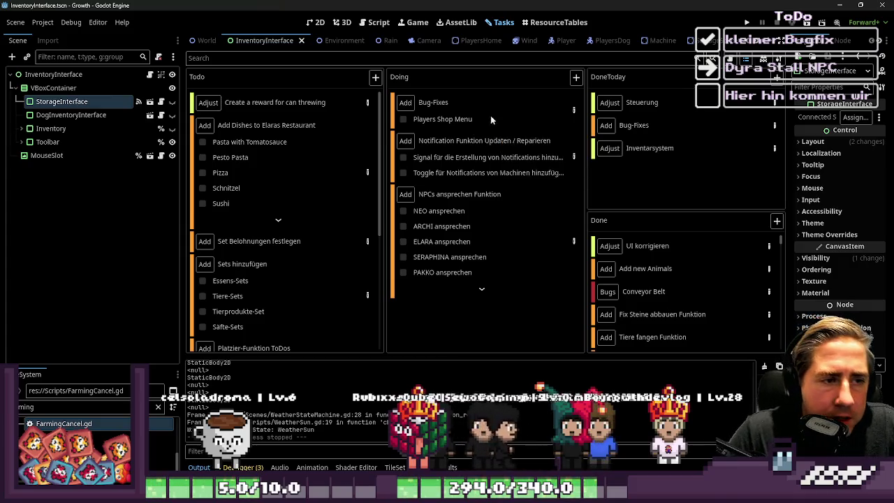
click(563, 112)
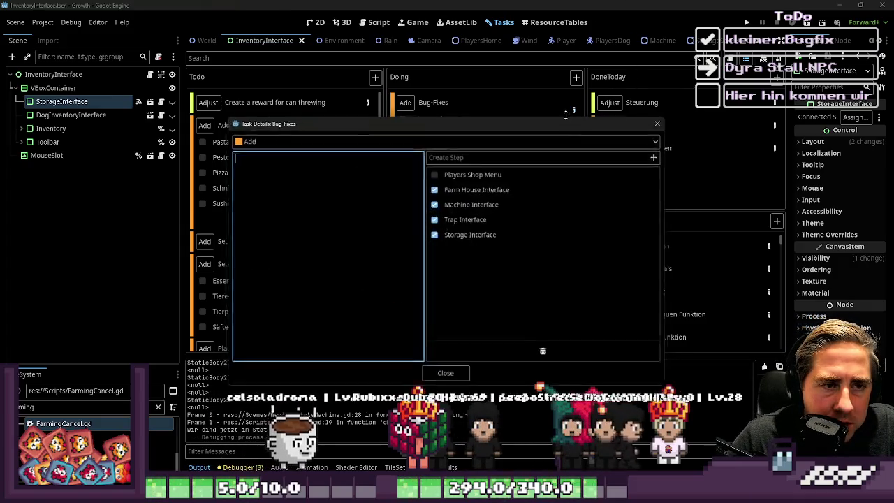
click(663, 121)
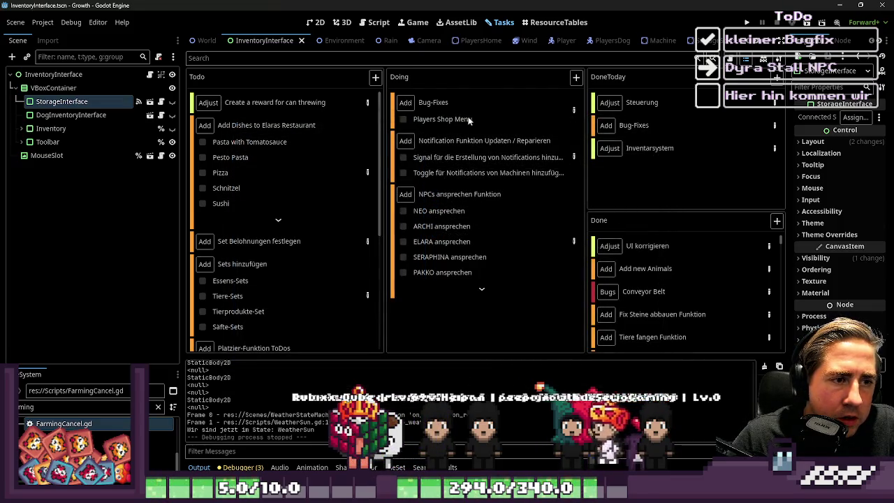
click(574, 109)
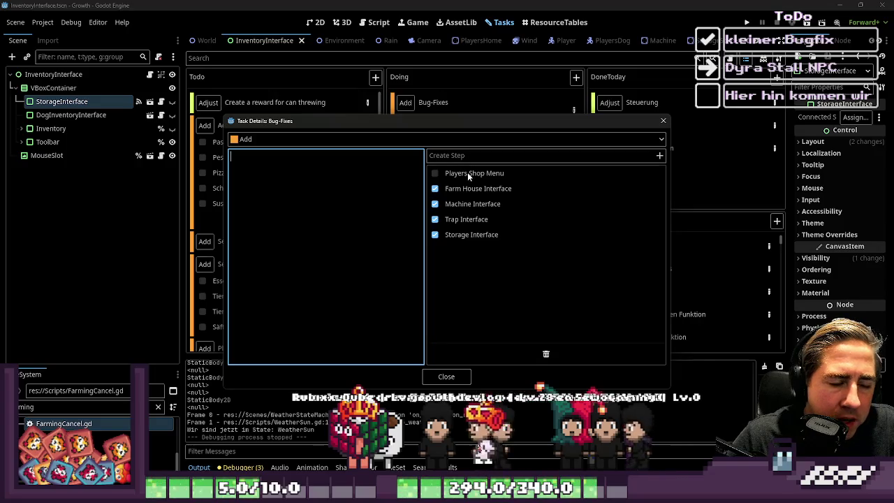
click(664, 120)
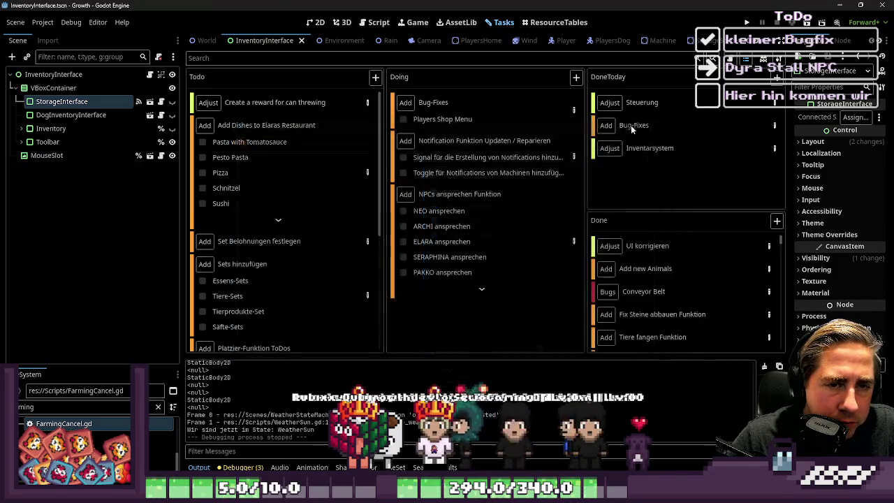
mouse_move(396, 105)
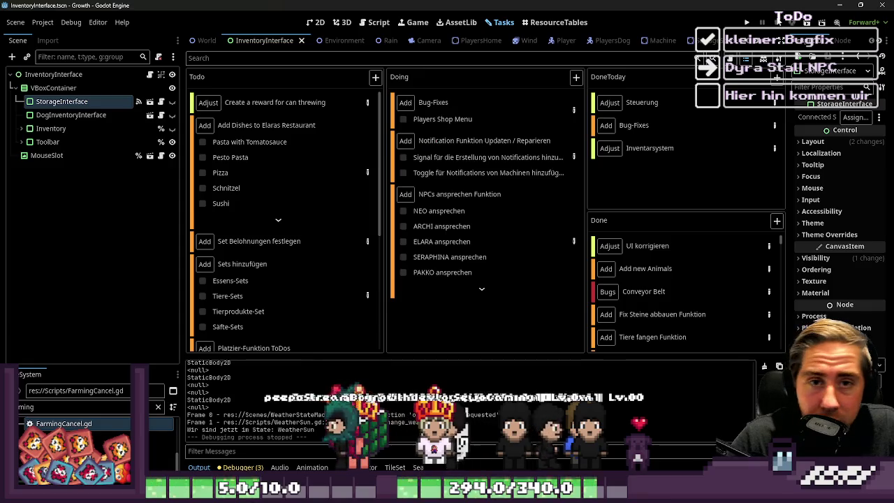
click(748, 23)
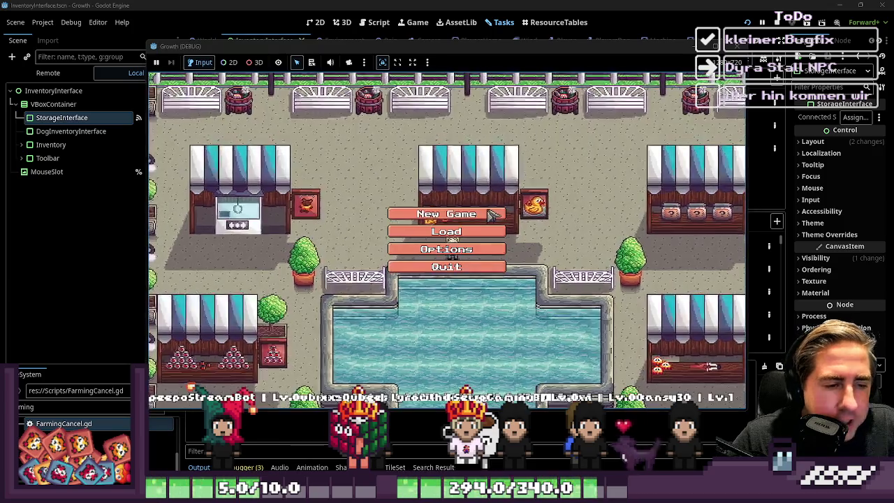
- Start a new game with a character named 'daw' and enter the world
click(445, 213)
text(daw)
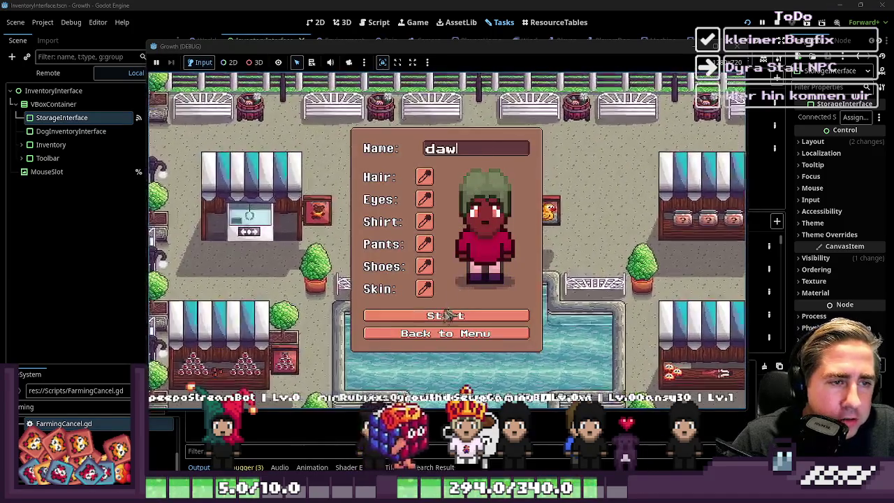
click(447, 315)
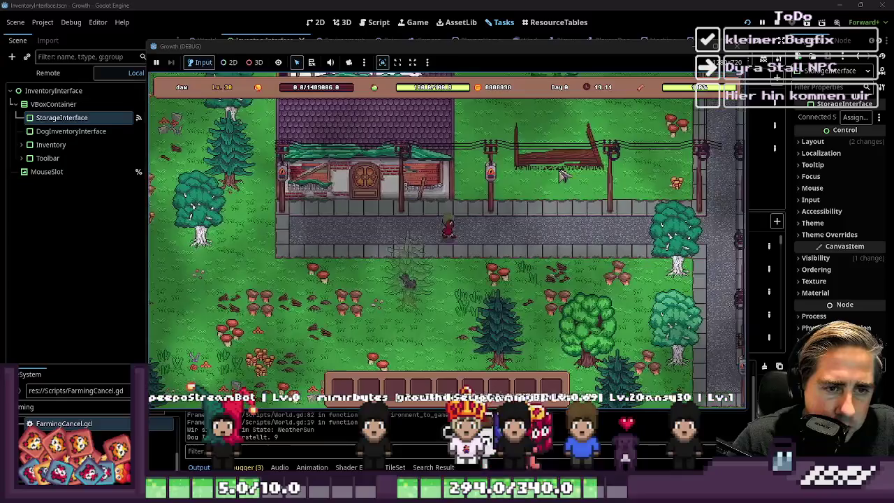
- Walk to the shop and click it, triggering the missing get_npcs_dialogue error
key(w)
key(d)
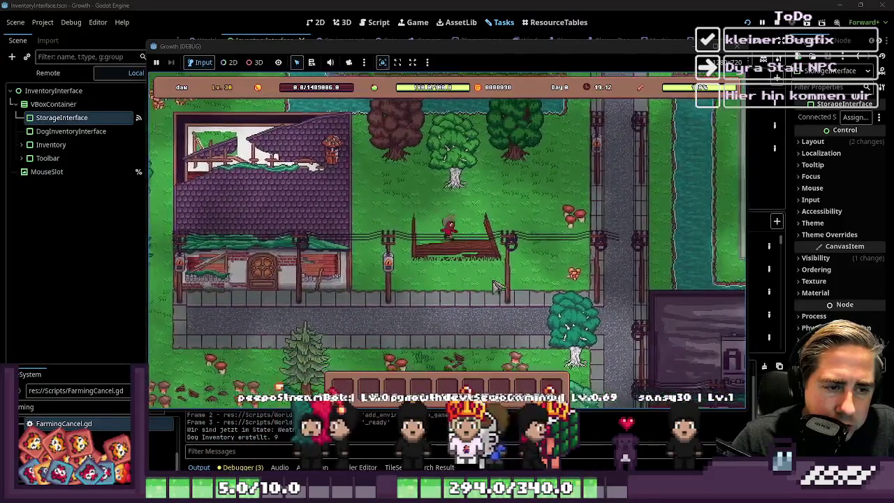
key(s)
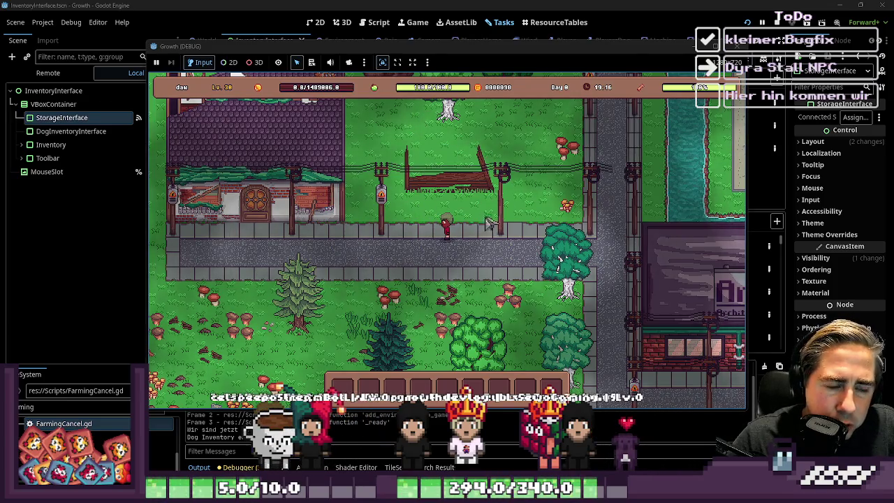
click(494, 180)
click(509, 218)
scroll(510, 217, up, 3)
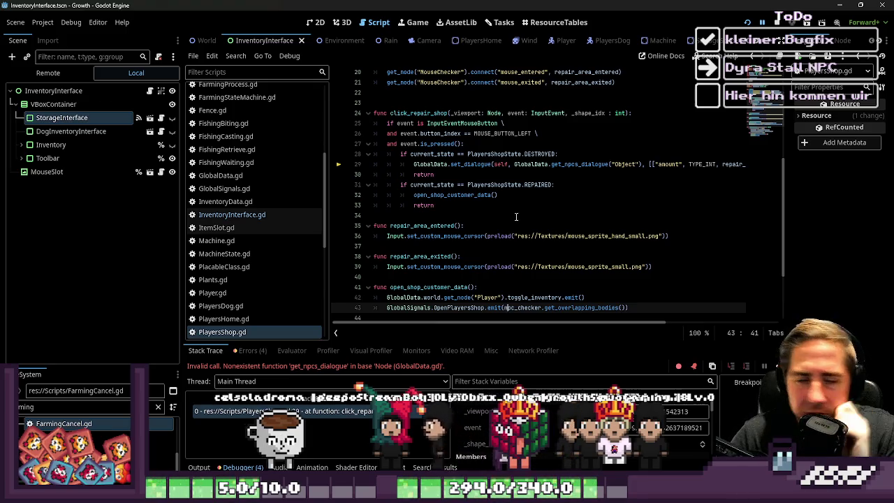
click(516, 216)
scroll(508, 207, up, 3)
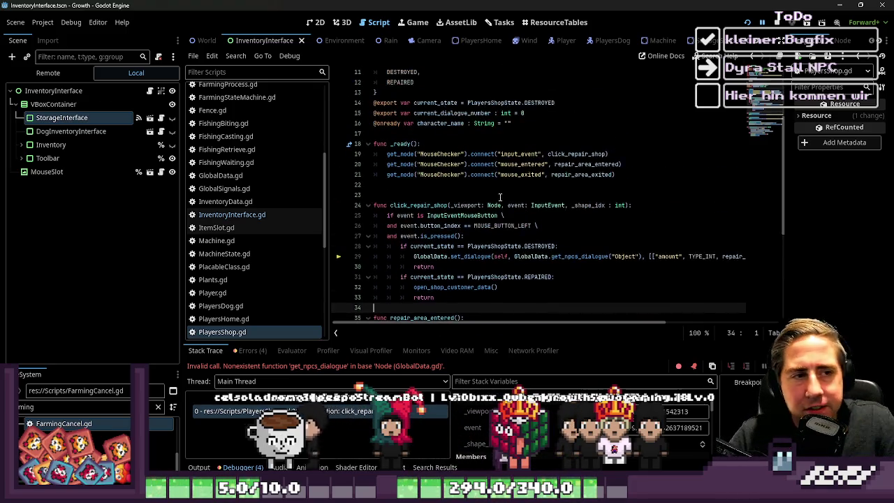
click(480, 257)
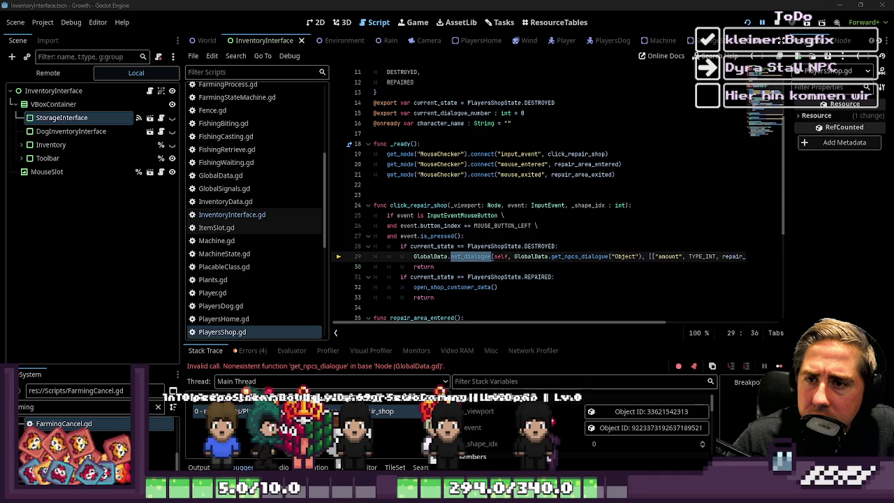
click(450, 267)
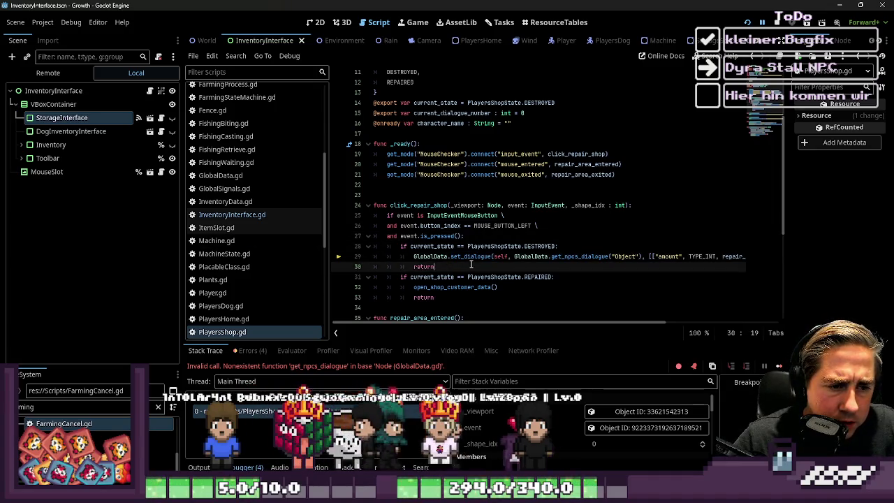
double_click(471, 256)
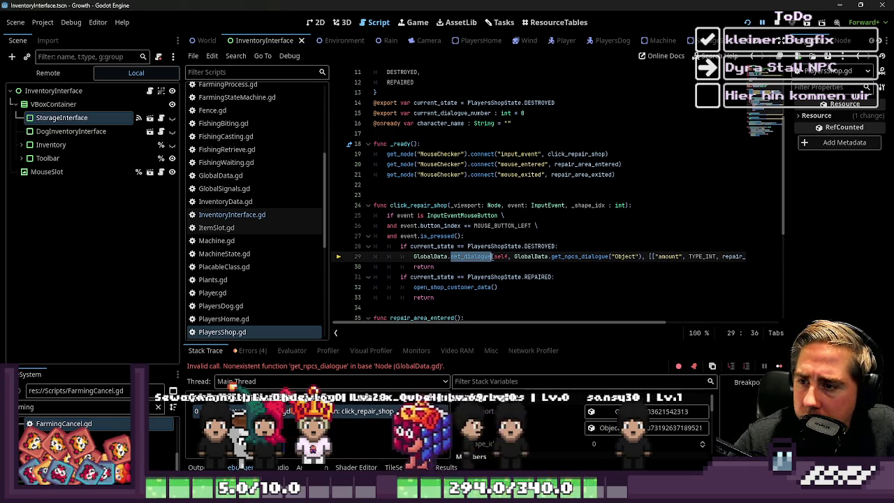
click(436, 205)
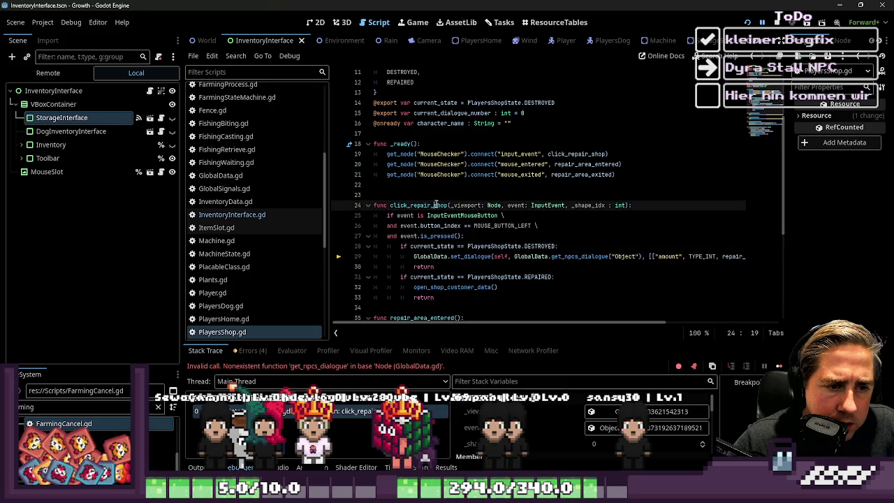
click(462, 267)
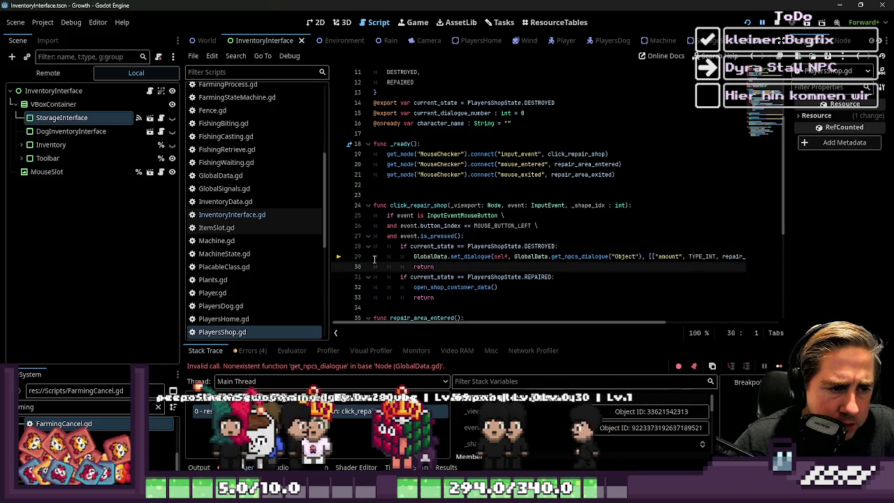
triple_click(454, 256)
- Delete the set_dialogue line and the dialogue_ended0 function
key(BackSpace)
scroll(466, 276, down, 6)
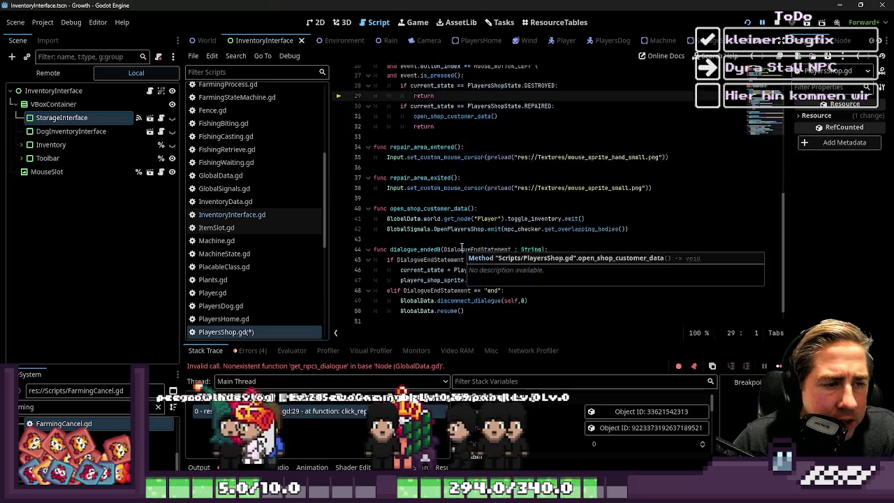
mouse_move(469, 303)
mouse_down()
mouse_move(392, 293)
mouse_move(362, 232)
mouse_up()
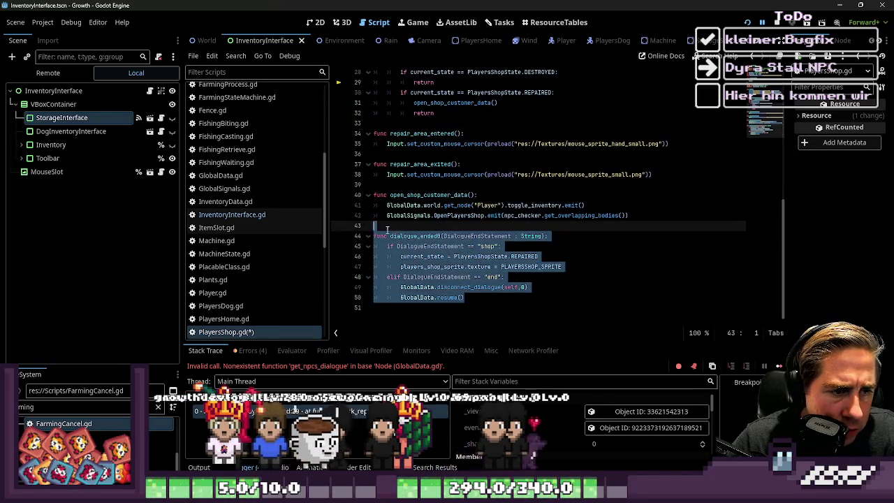
key(BackSpace)
key(BackSpace)
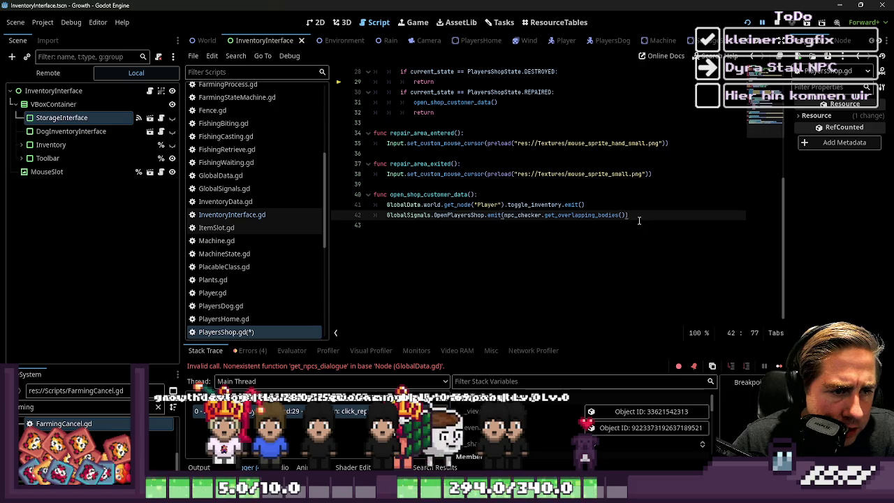
- Remove the DESTROYED state check branch and its leftover blank line
double_click(433, 194)
scroll(447, 209, up, 5)
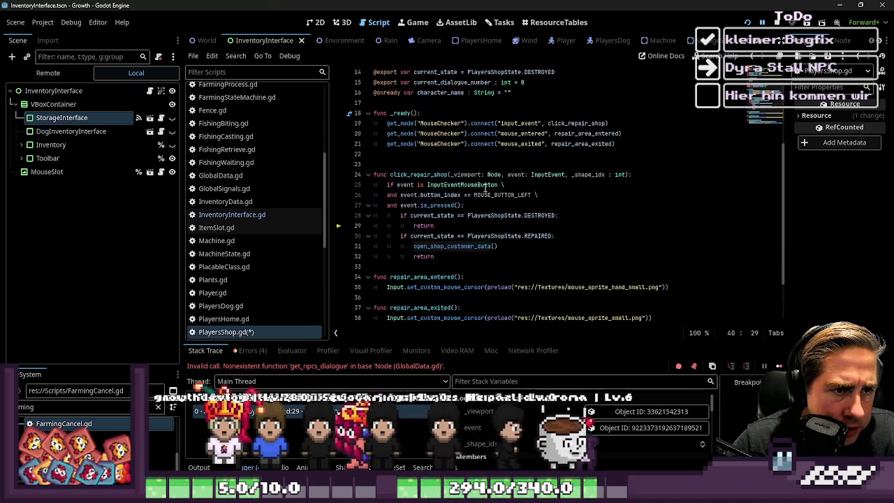
drag(556, 237, 348, 221)
key(BackSpace)
key(BackSpace)
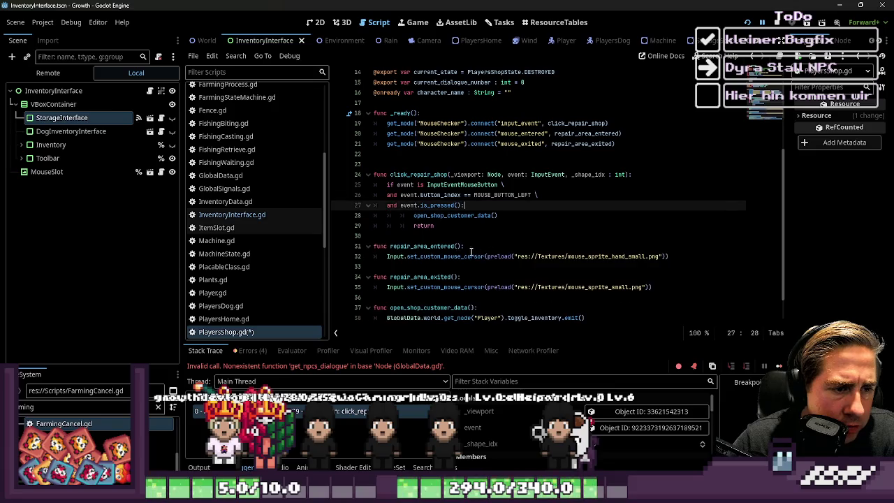
click(454, 229)
key(BackSpace)
- Delete the PlayersShopState enum and the current_state export line
scroll(419, 223, up, 5)
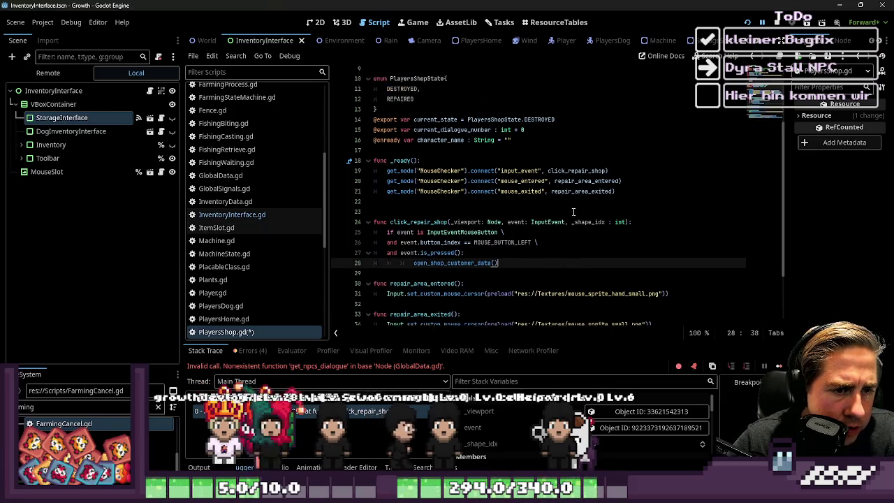
drag(430, 193, 375, 154)
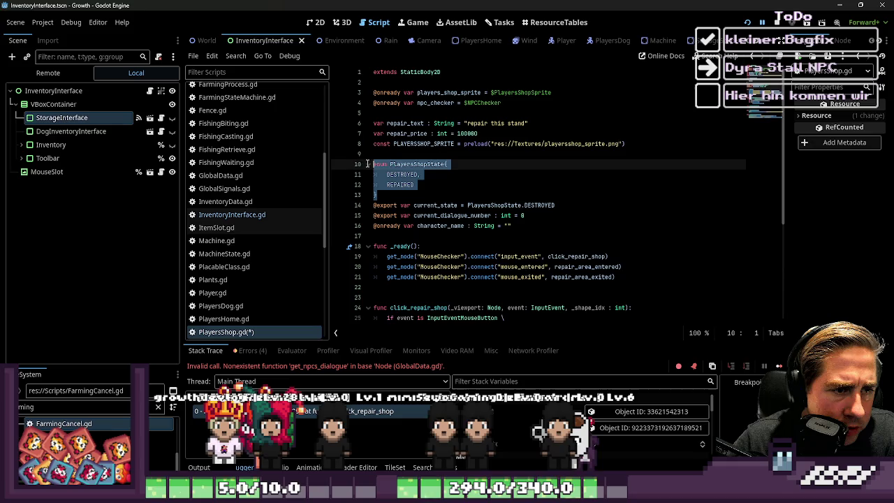
key(BackSpace)
scroll(479, 185, down, 4)
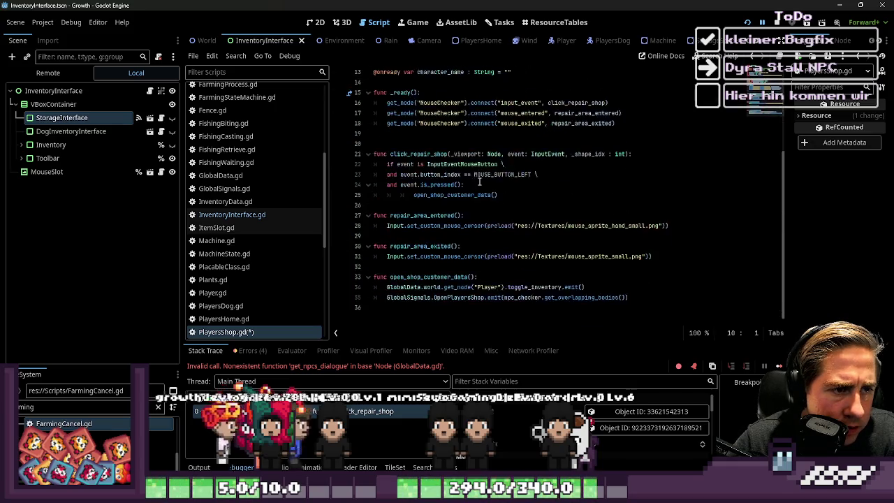
click(460, 246)
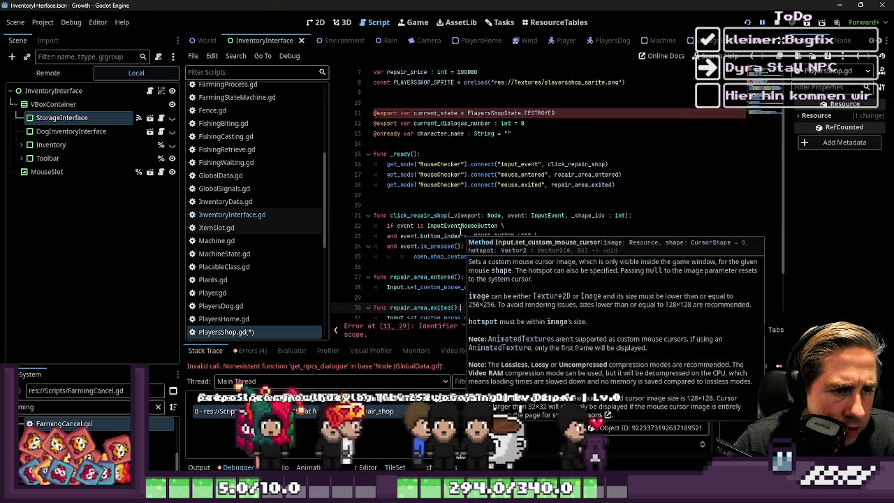
click(455, 195)
scroll(455, 195, up, 4)
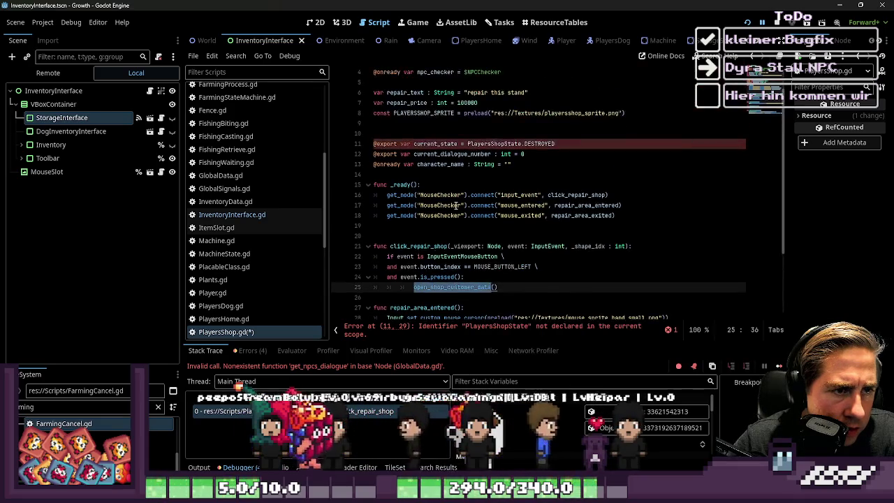
click(541, 174)
drag(542, 175, 472, 166)
key(BackSpace)
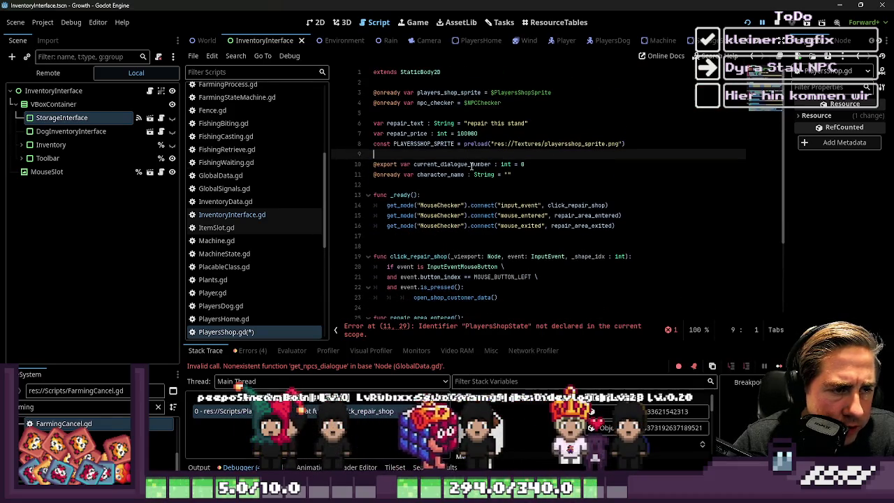
key(BackSpace)
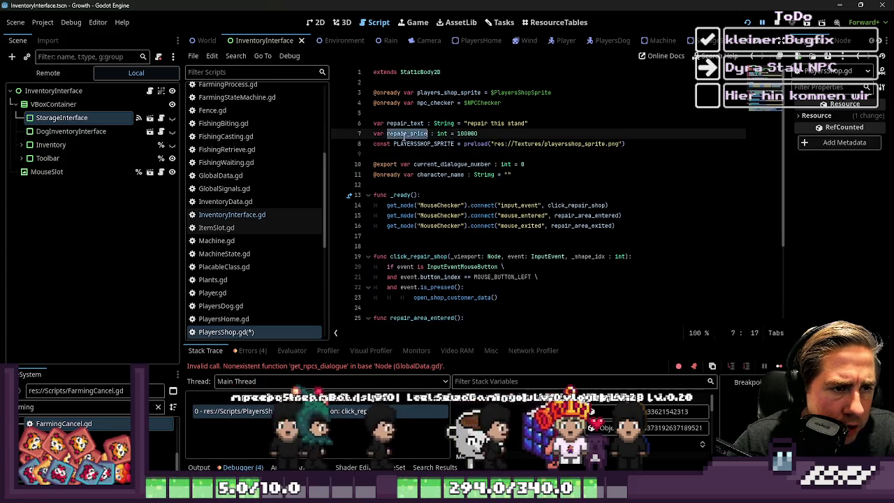
- Select the repair_text variable line, then run the game to test
drag(424, 123, 387, 123)
click(476, 144)
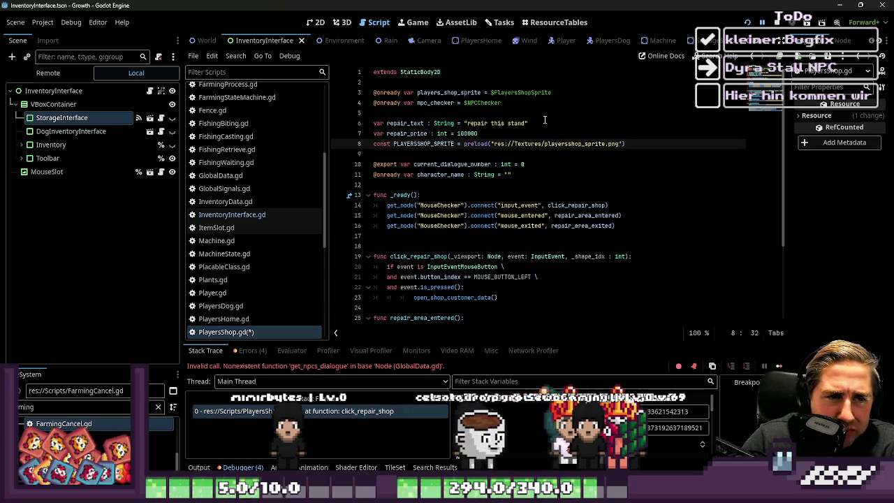
drag(374, 112, 429, 124)
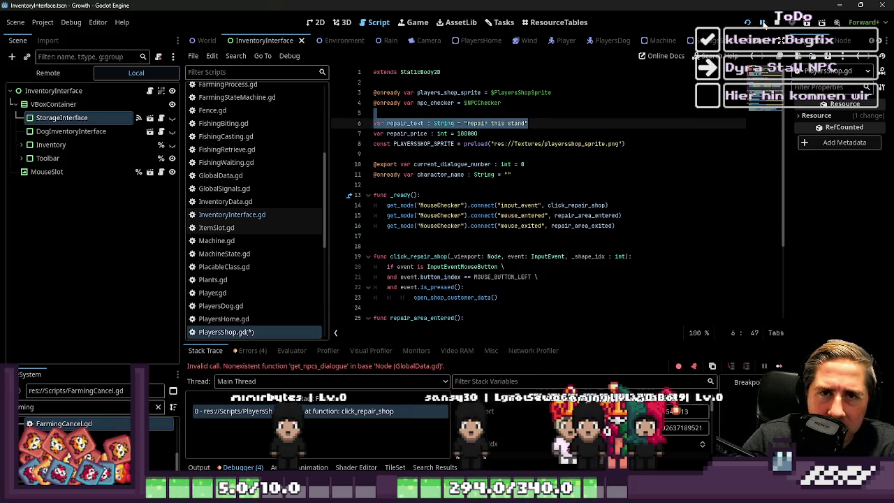
click(763, 22)
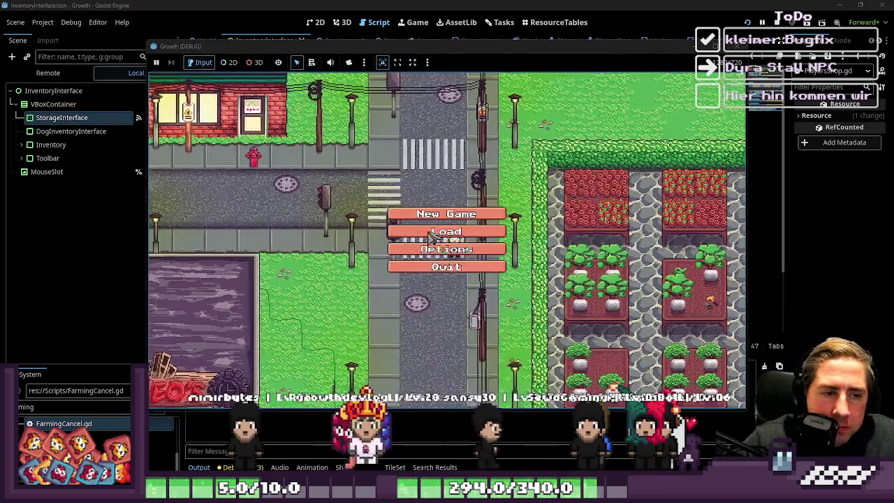
- Play as new character 'asd', click the shop stall to hit the toggle_inventory error, then stop
click(452, 212)
text(asd)
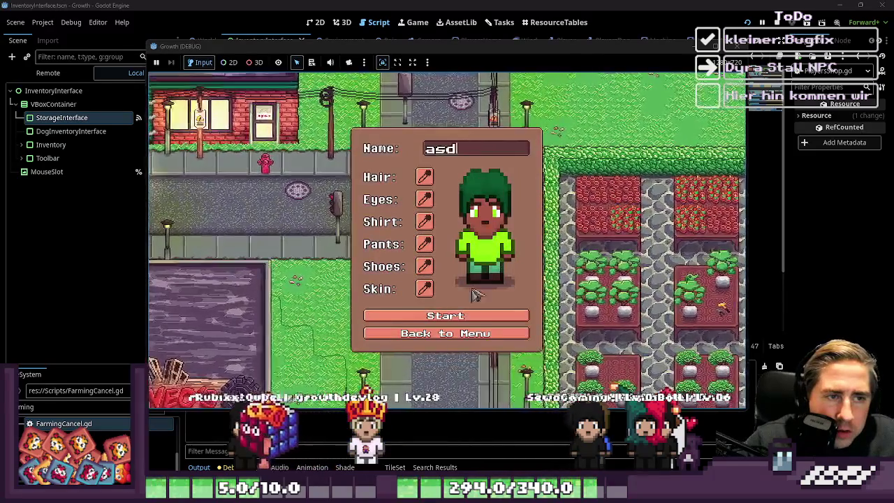
click(445, 316)
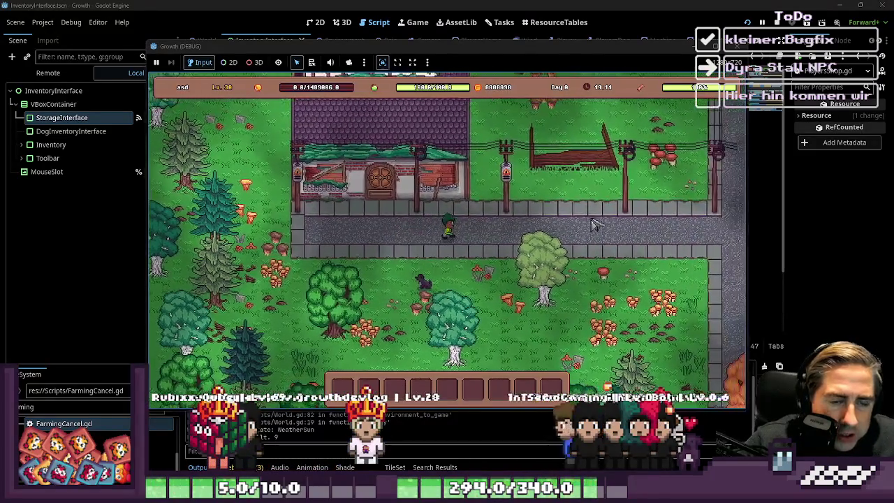
click(457, 287)
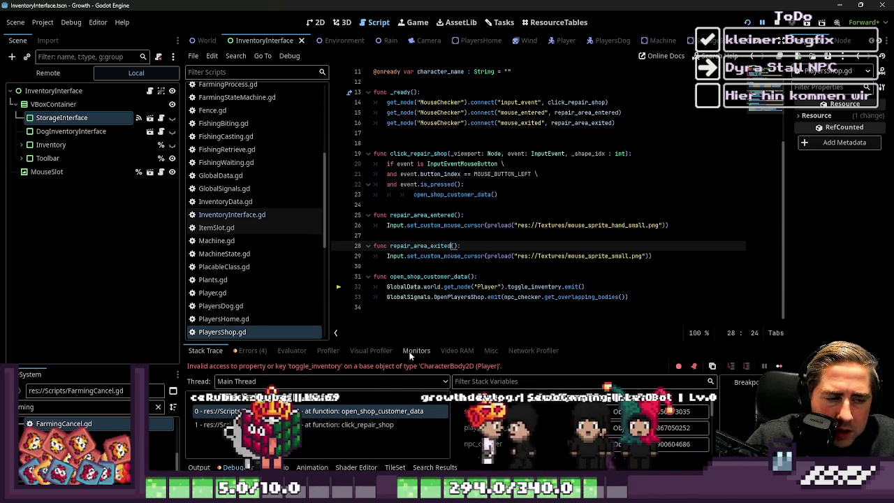
key(F5)
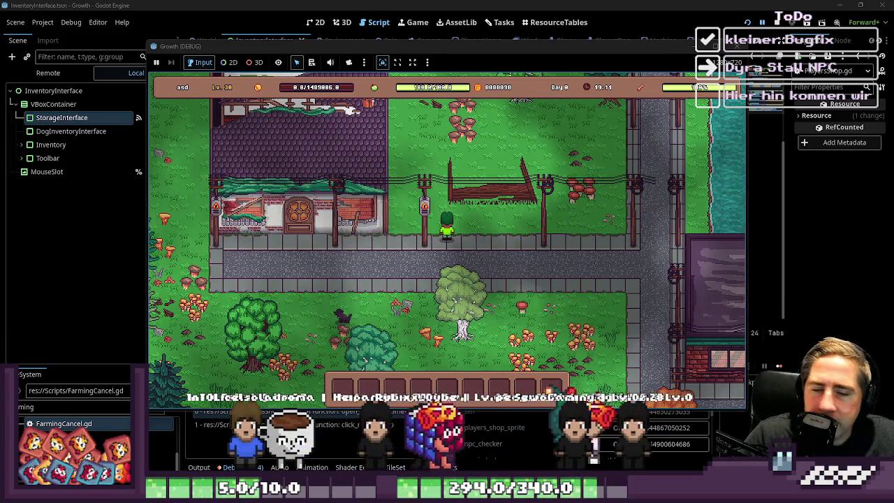
key(F8)
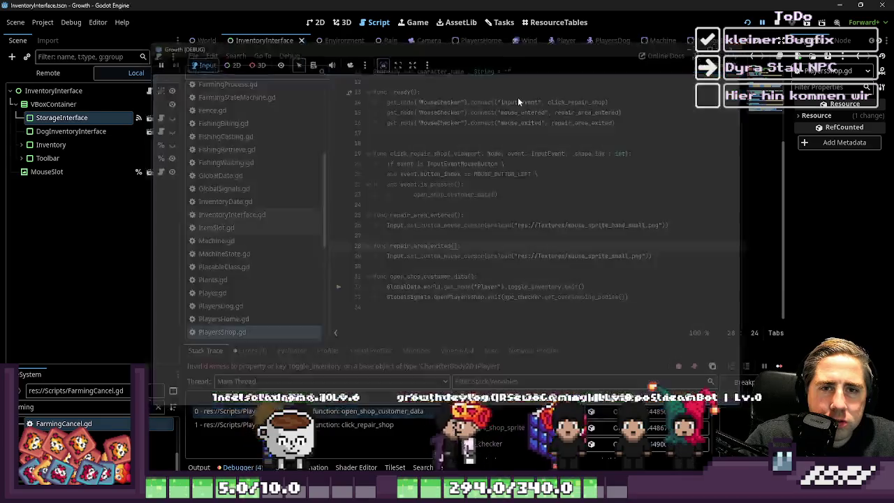
- In the 2D view of the World scene, select the PlayersShop stall
click(314, 23)
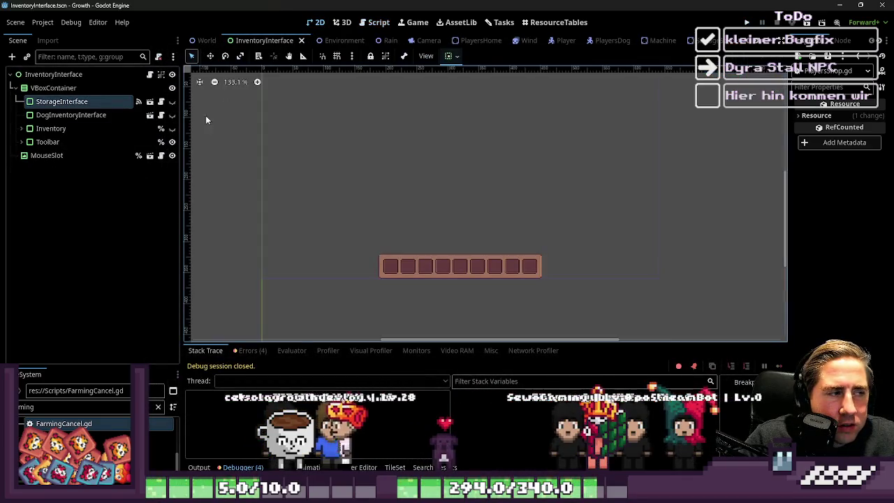
click(201, 41)
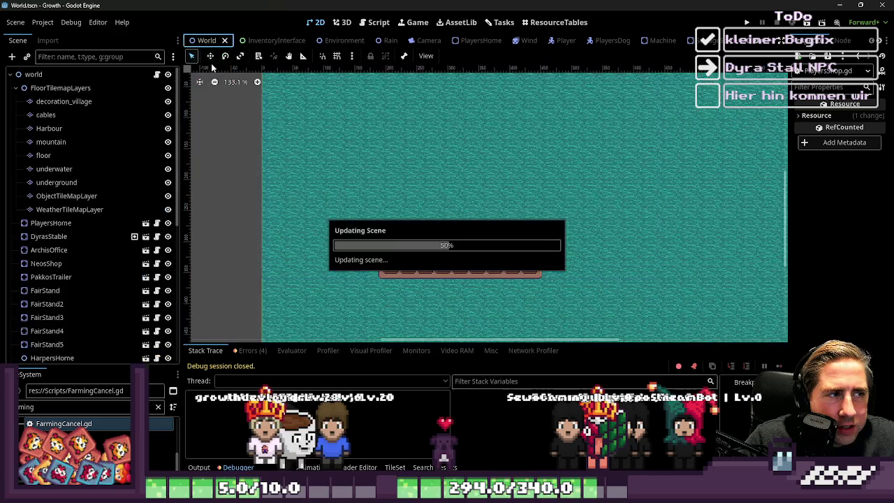
scroll(450, 197, up, 5)
click(530, 179)
scroll(530, 179, up, 3)
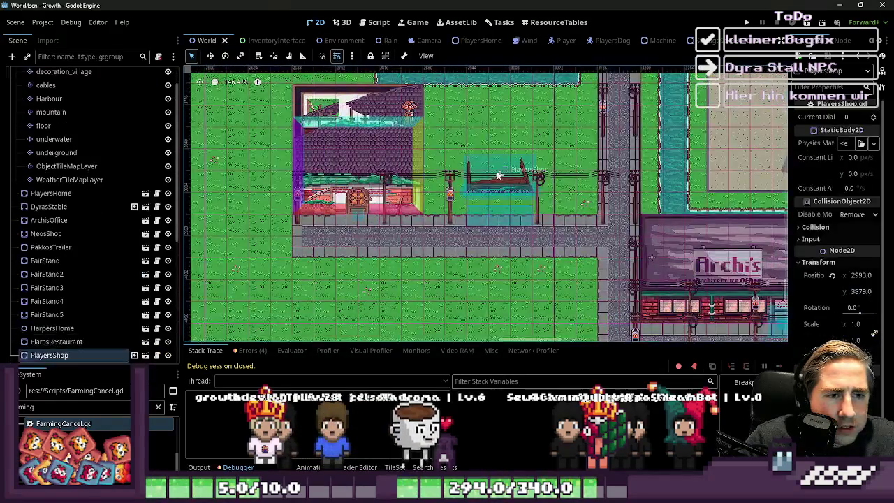
- Delete the PlayersShop node from the Scene dock and return to the 2D map
right_click(68, 354)
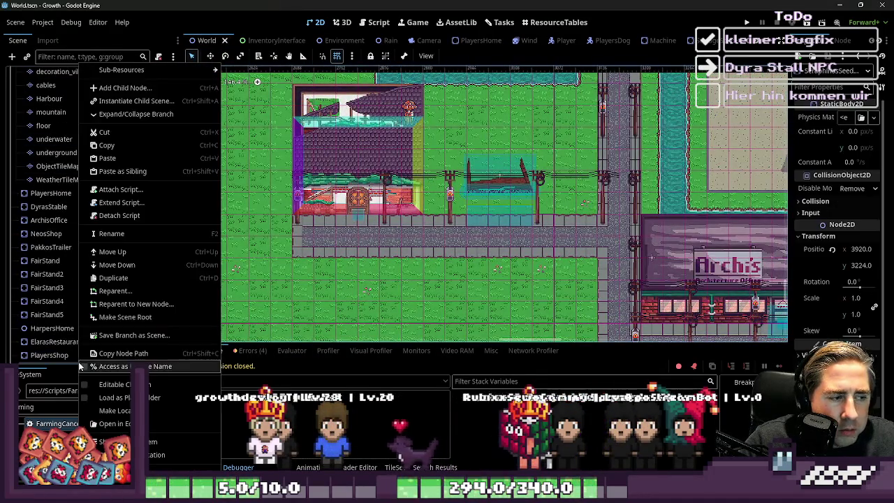
click(49, 355)
right_click(69, 355)
click(105, 442)
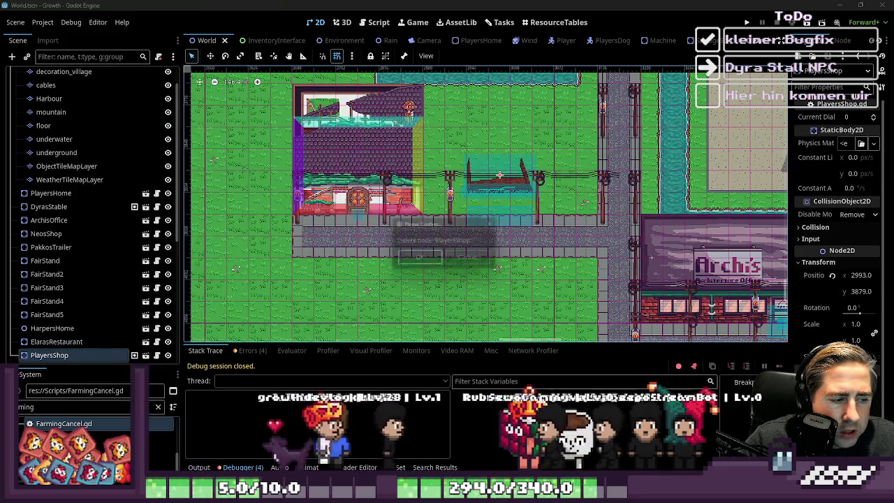
key(Return)
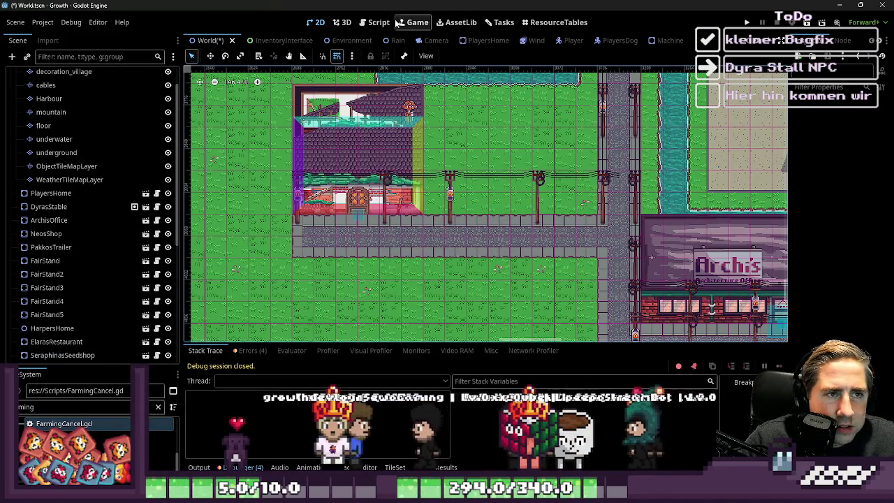
key(ctrl+F3)
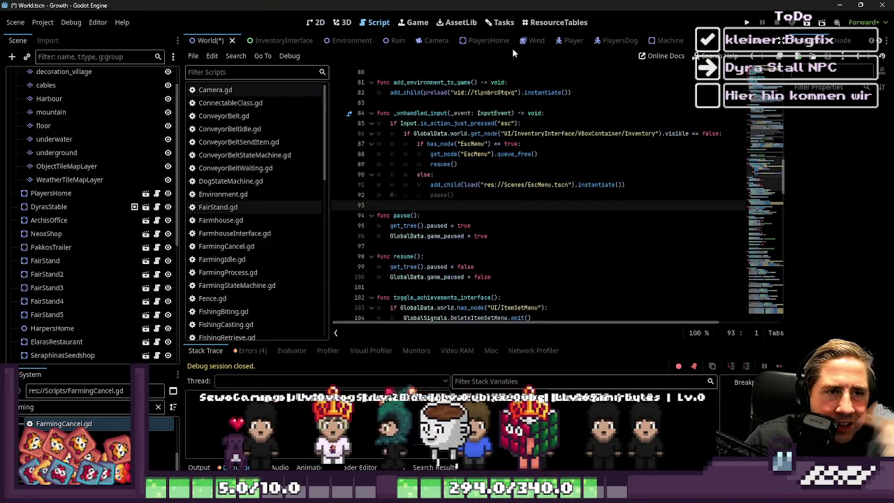
click(314, 22)
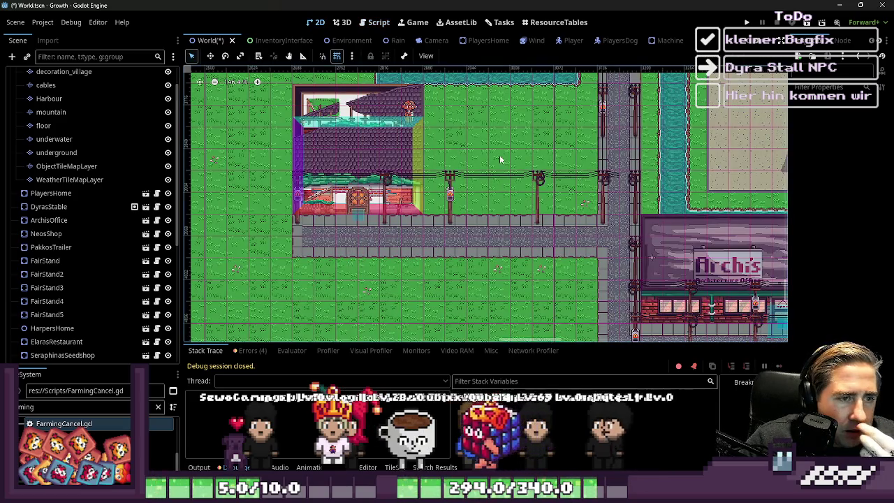
- Bring up the Tasks board and briefly view the Notification task's details
click(499, 23)
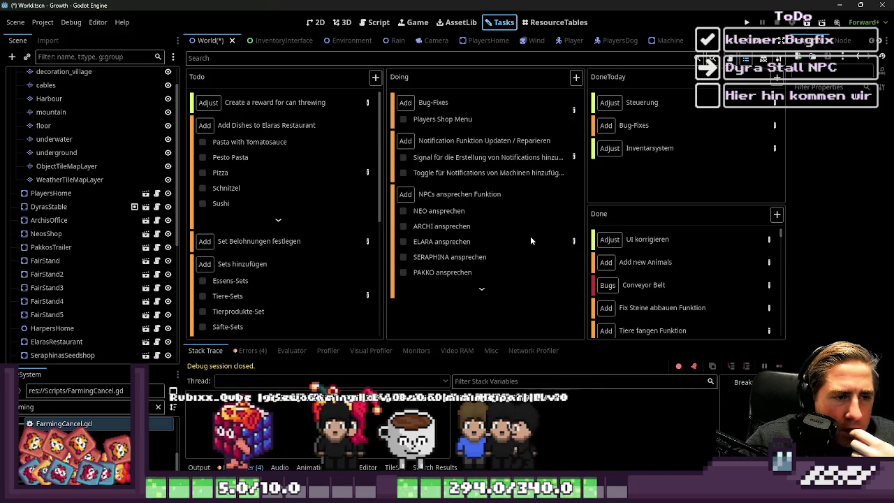
click(574, 158)
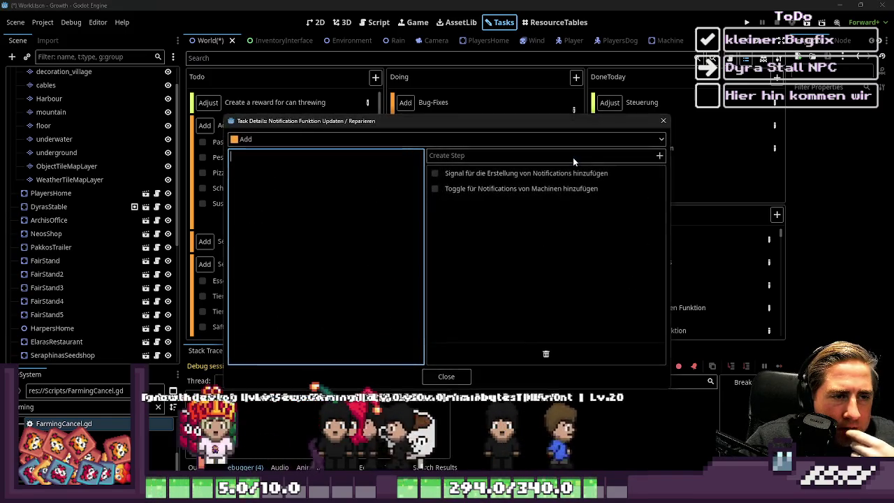
click(663, 120)
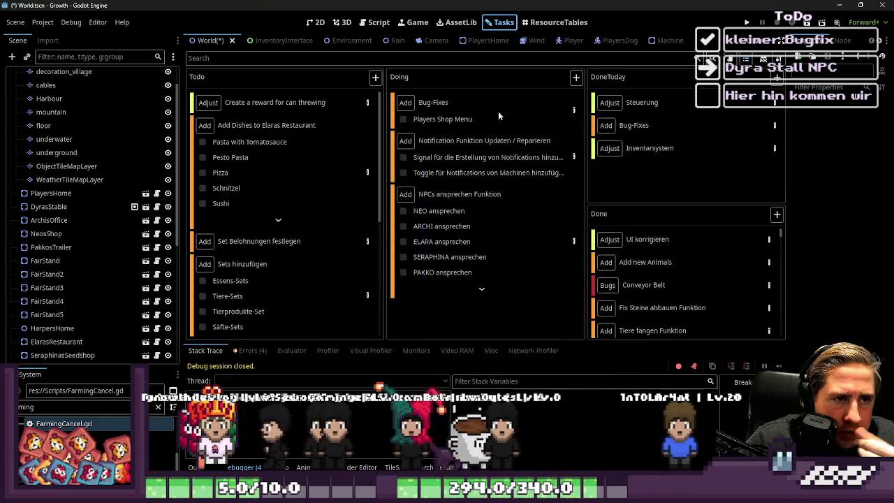
- Drag Bug-Fixes from Doing into DoneToday and the Notification card beneath NPCs
click(404, 120)
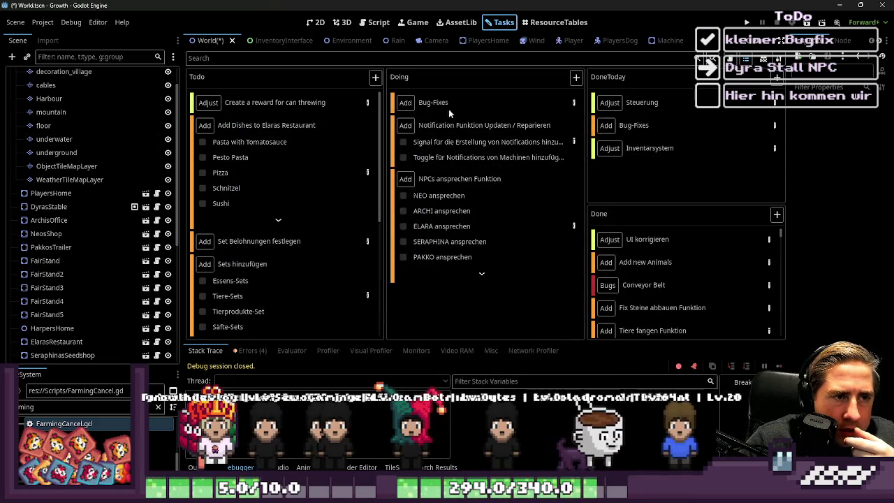
mouse_move(449, 109)
mouse_down()
mouse_move(531, 104)
mouse_move(629, 181)
mouse_move(558, 167)
mouse_up()
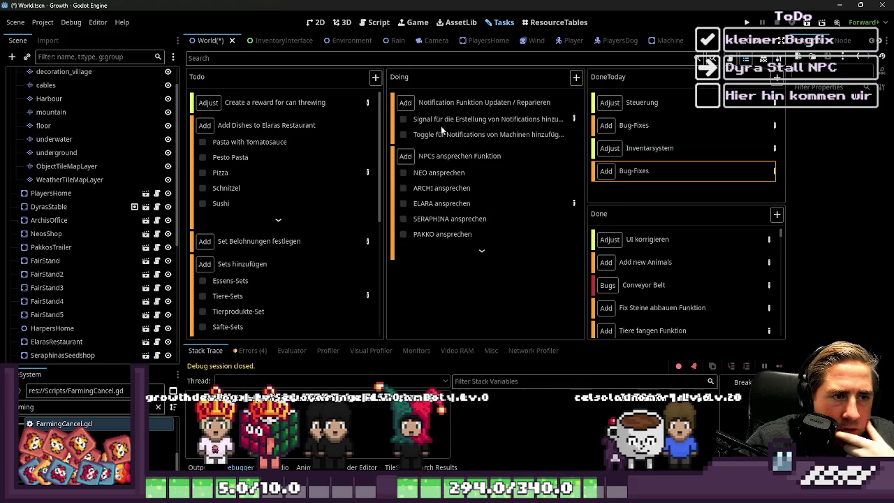
drag(487, 107, 493, 251)
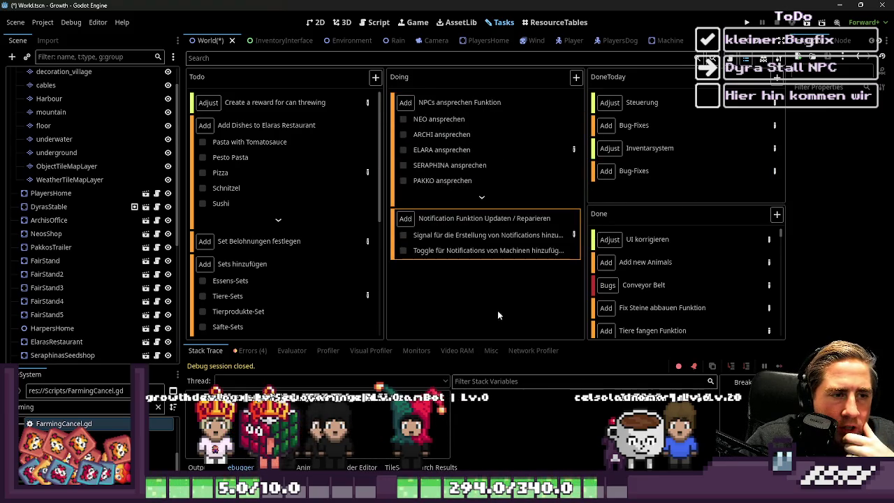
- Expand the NPCs card's full subtask list and scroll through it
click(479, 198)
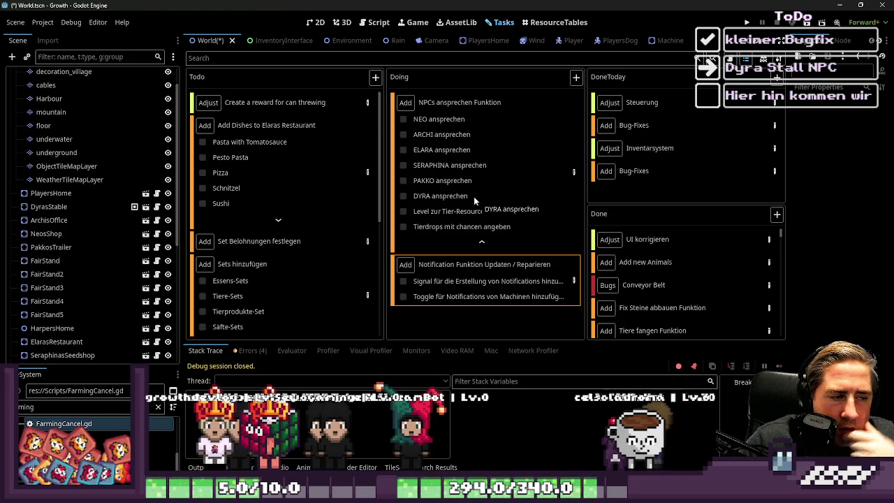
scroll(356, 230, down, 2)
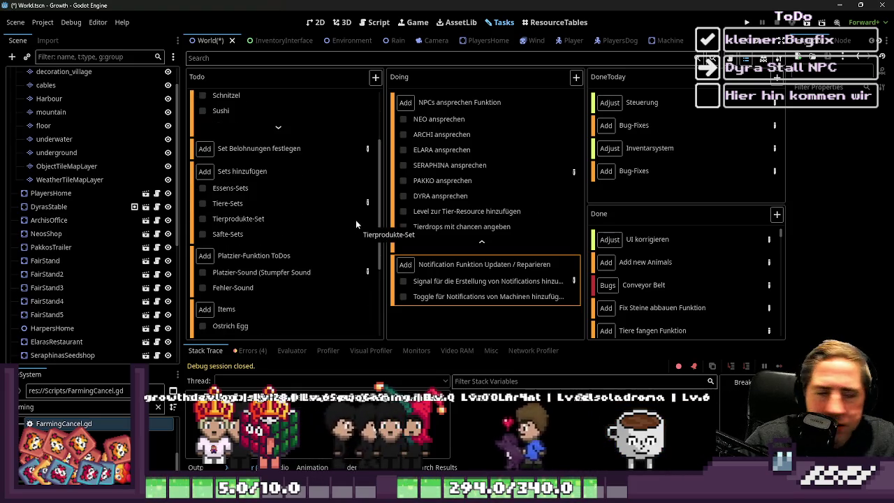
scroll(356, 219, up, 2)
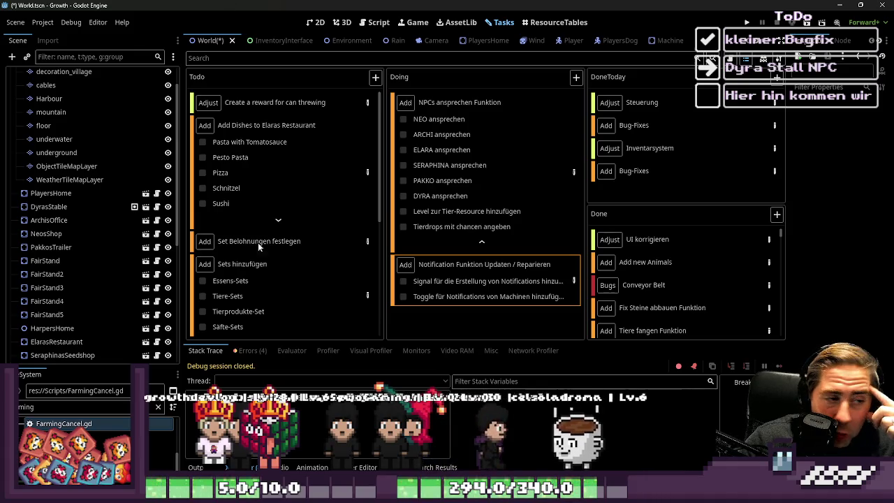
scroll(273, 284, down, 2)
scroll(272, 273, down, 5)
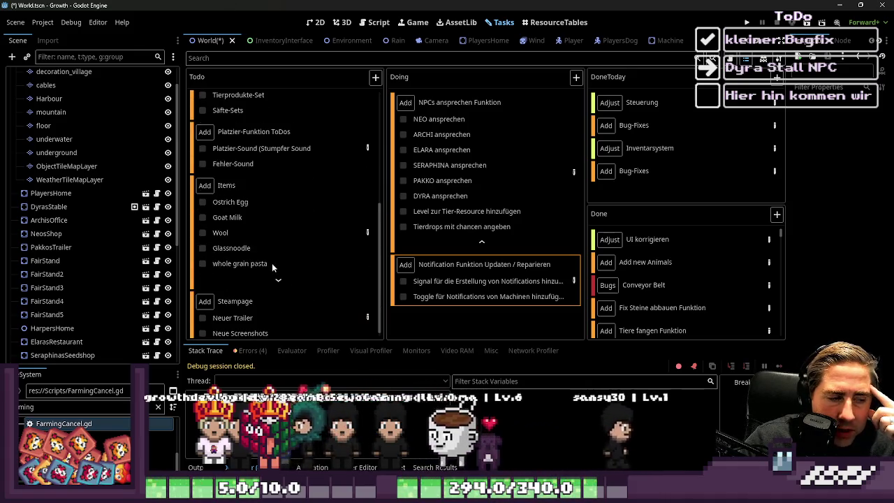
- Open and close the Steampage task's details, then scroll down the board
double_click(358, 306)
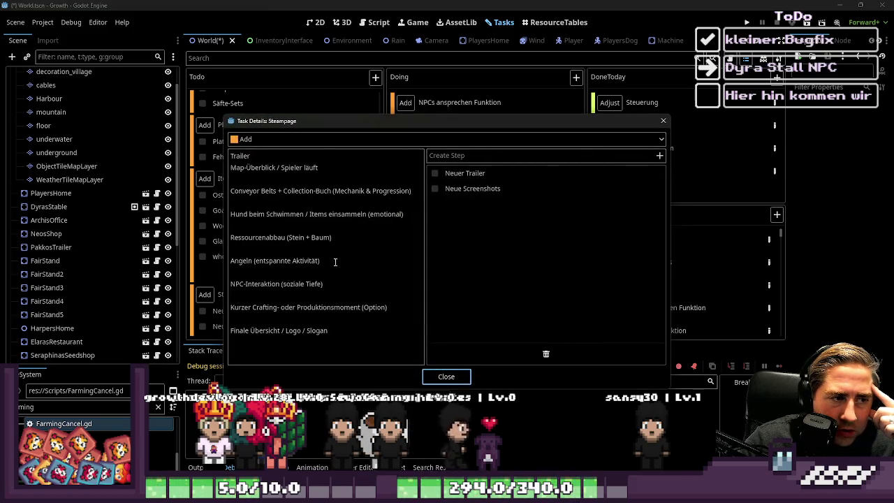
click(663, 121)
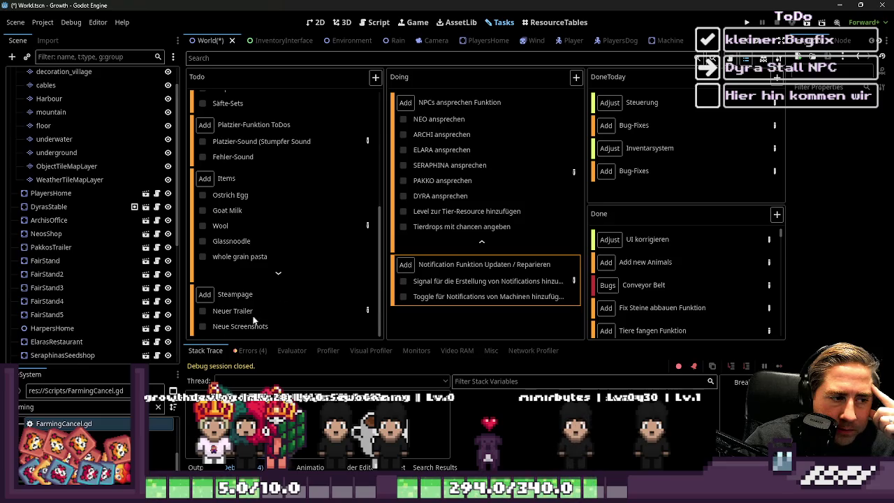
scroll(324, 262, down, 2)
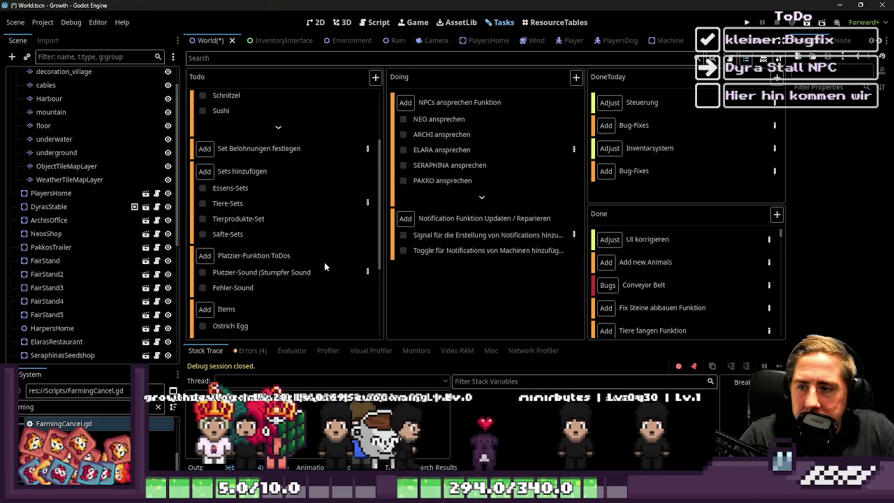
scroll(338, 268, down, 4)
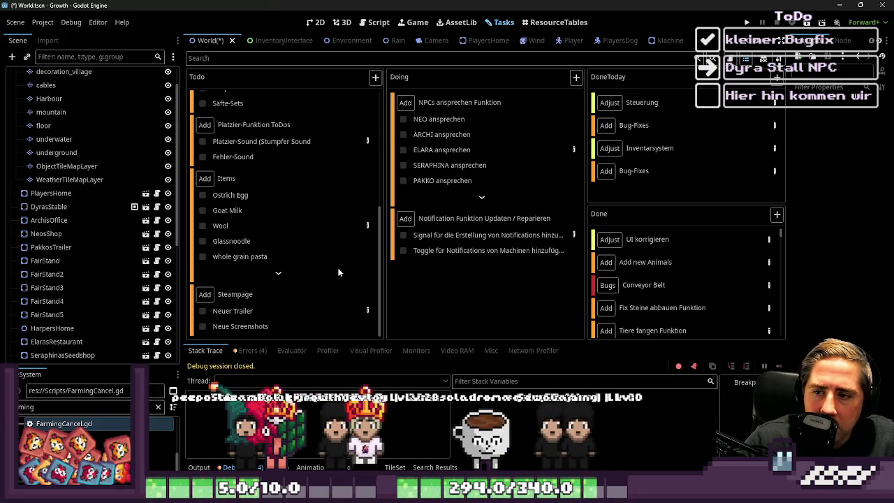
mouse_move(360, 297)
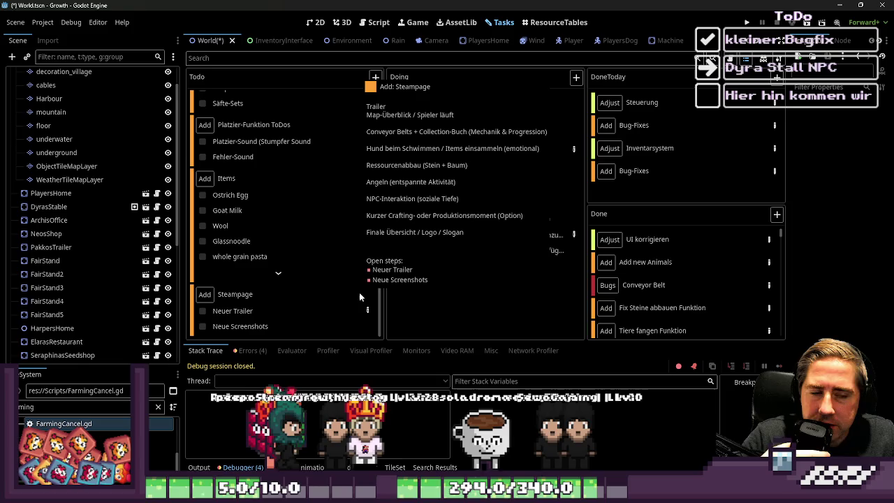
click(43, 22)
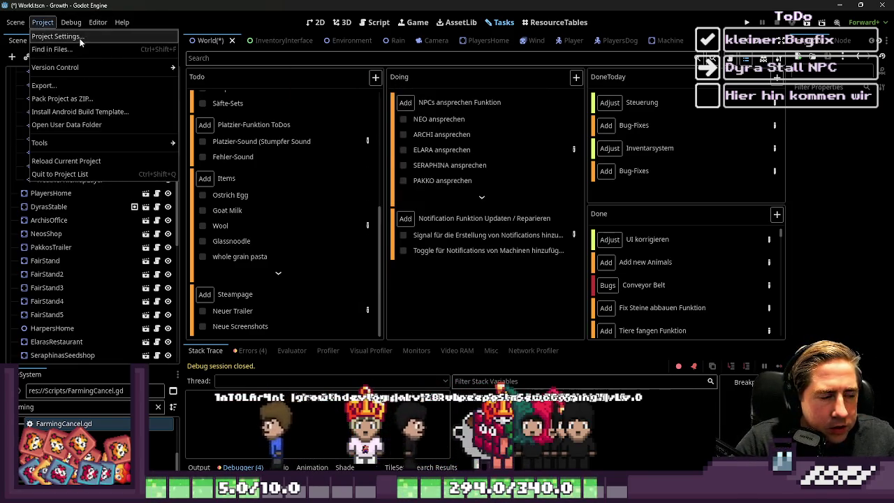
click(79, 41)
click(345, 25)
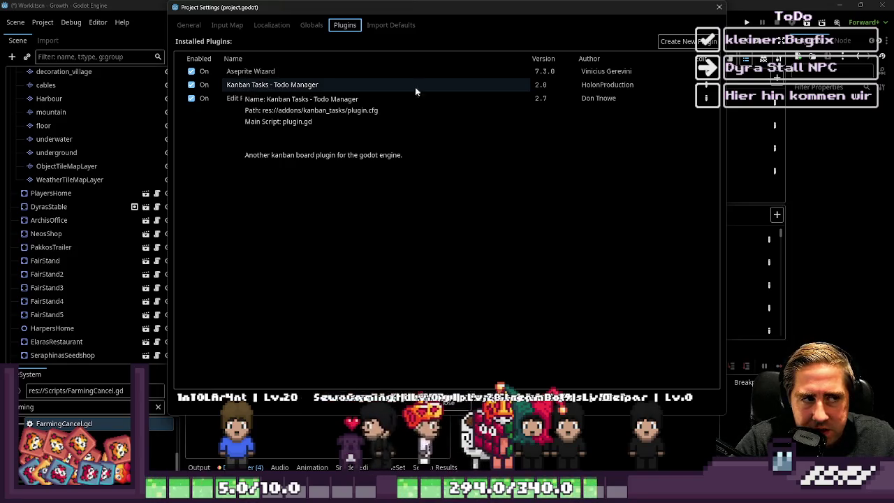
key(Escape)
- Cycle through the ResourceTables, Script, 3D and Game views to the AssetLib
click(558, 22)
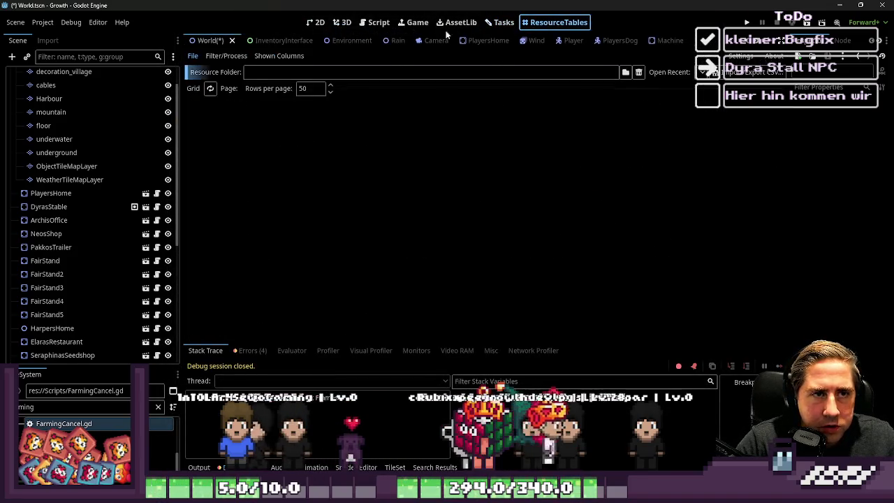
click(379, 27)
click(342, 23)
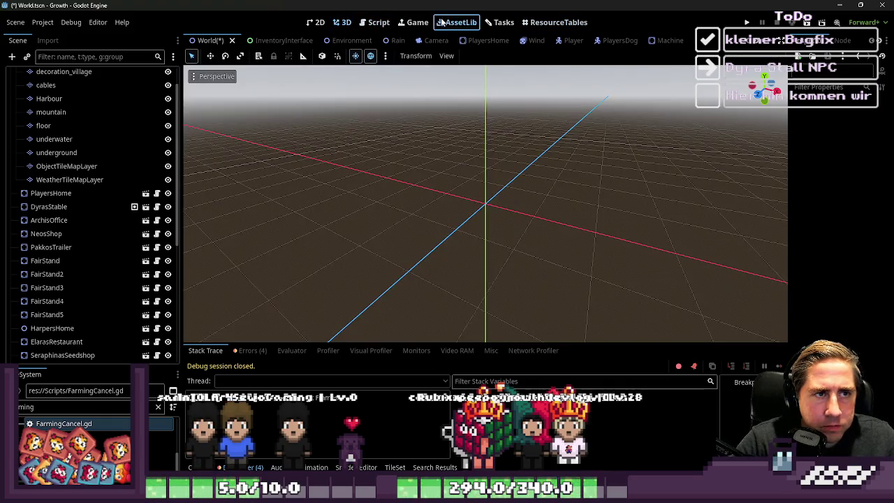
click(419, 22)
click(454, 23)
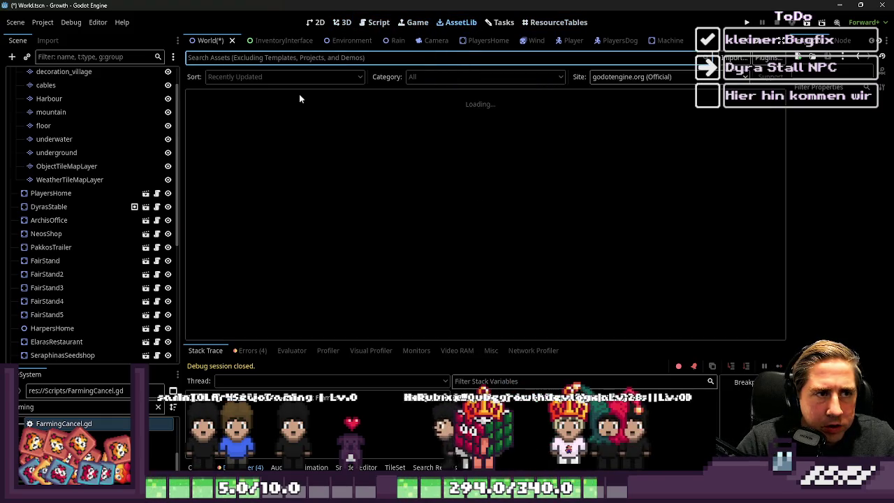
- Search the asset library for 'Todo' and review the Simple TODO plugin's details
click(269, 73)
click(275, 58)
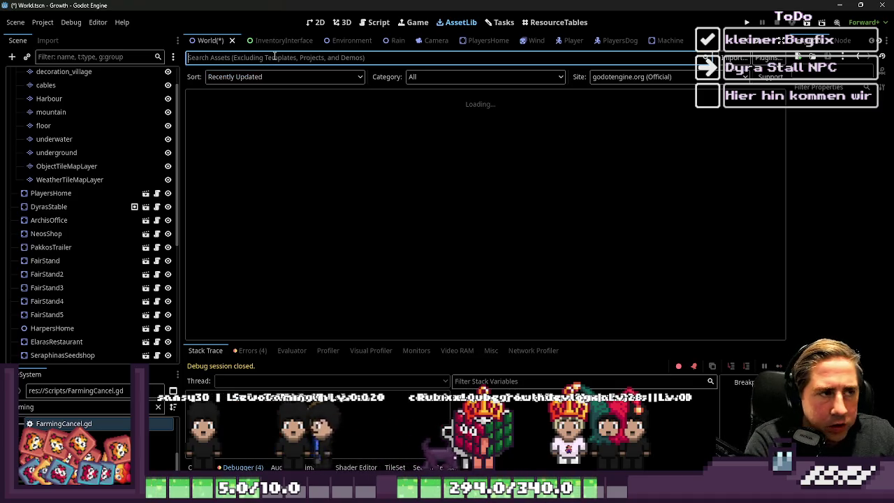
text(Todo)
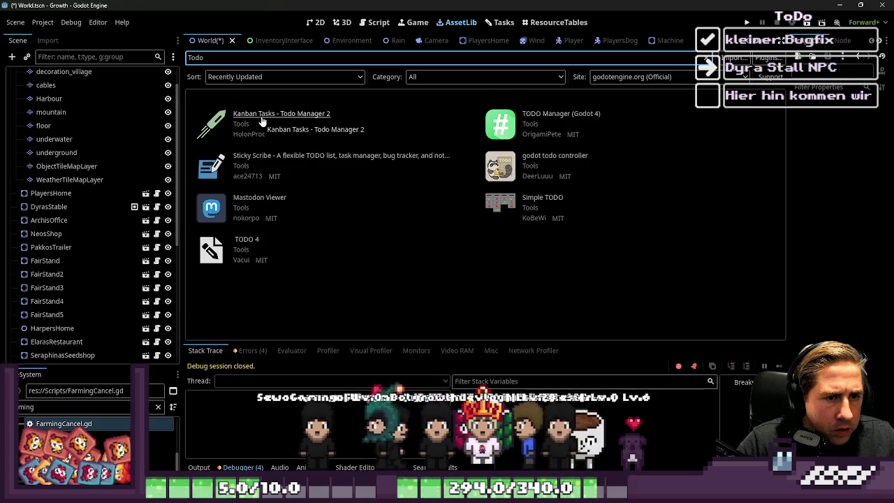
click(547, 204)
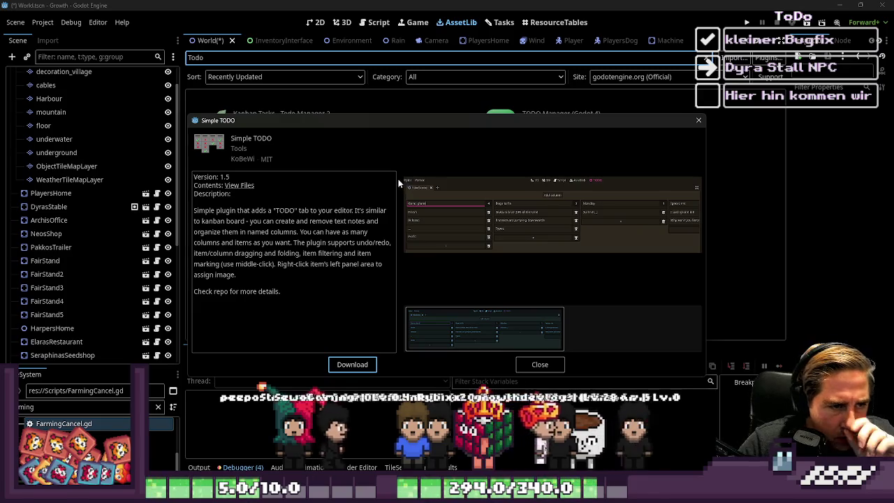
click(699, 121)
- Go back to the Tasks board, scroll up, and add a new card to Doing
click(558, 22)
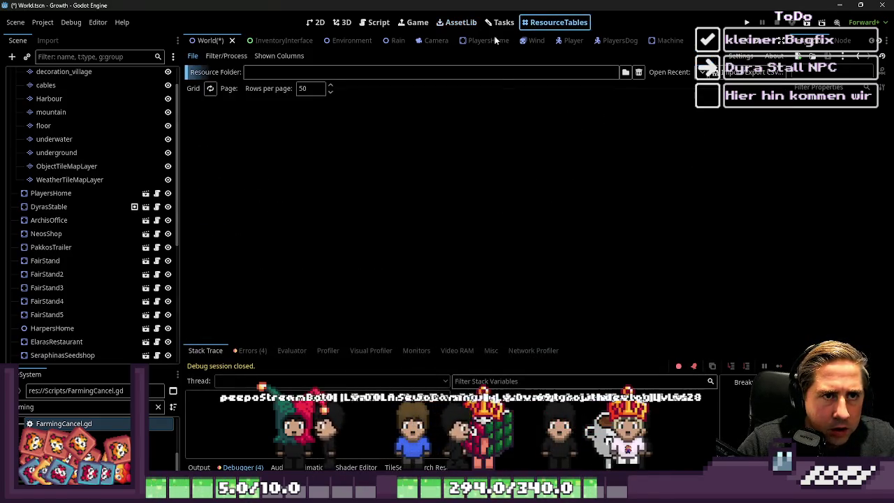
click(503, 21)
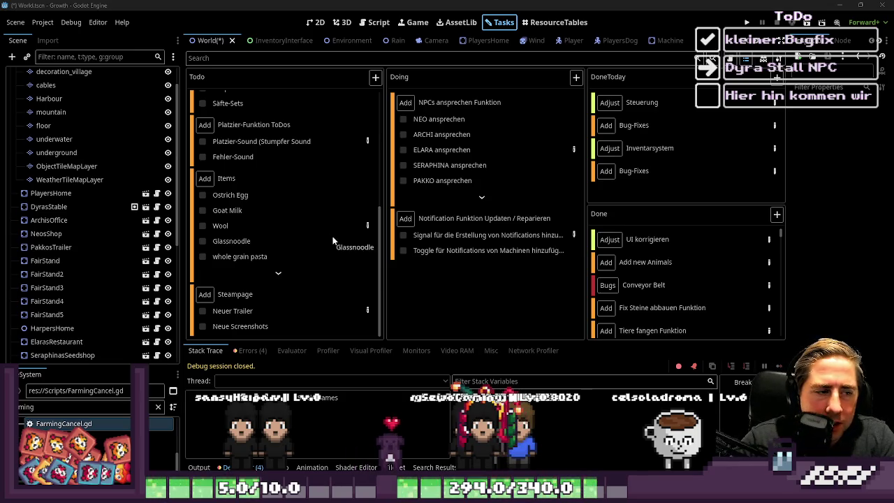
scroll(326, 247, up, 3)
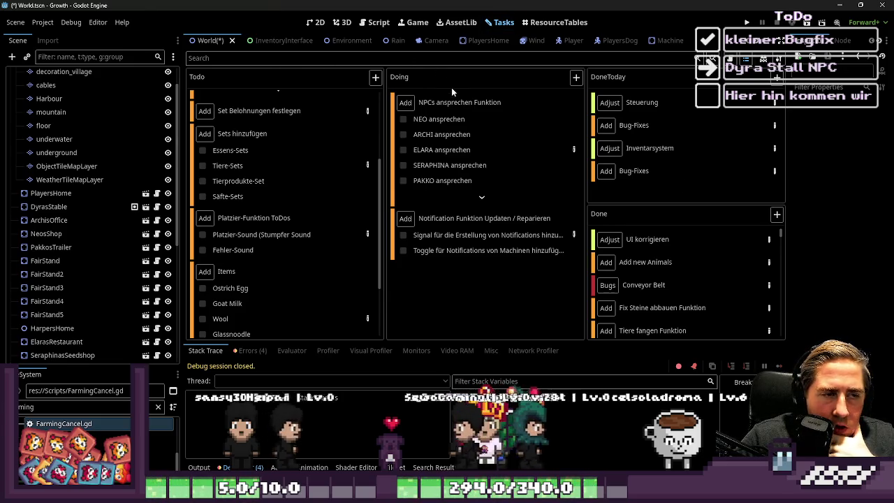
click(576, 78)
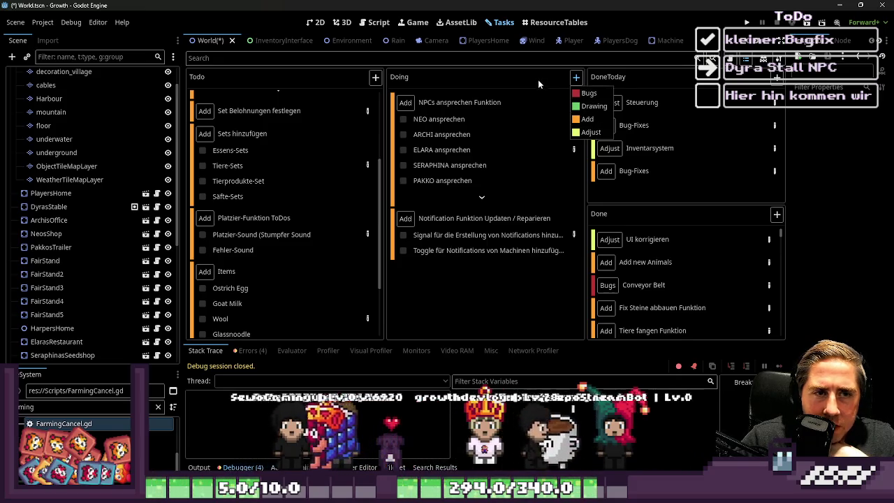
key(Escape)
click(766, 61)
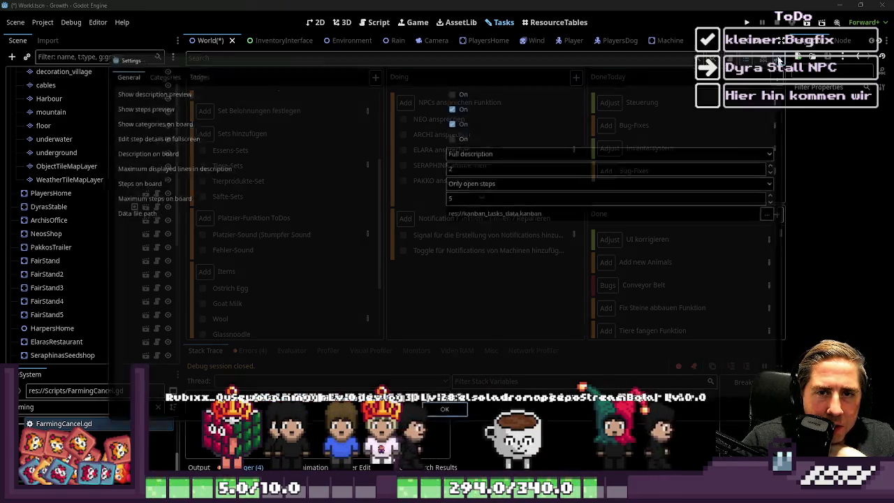
click(140, 69)
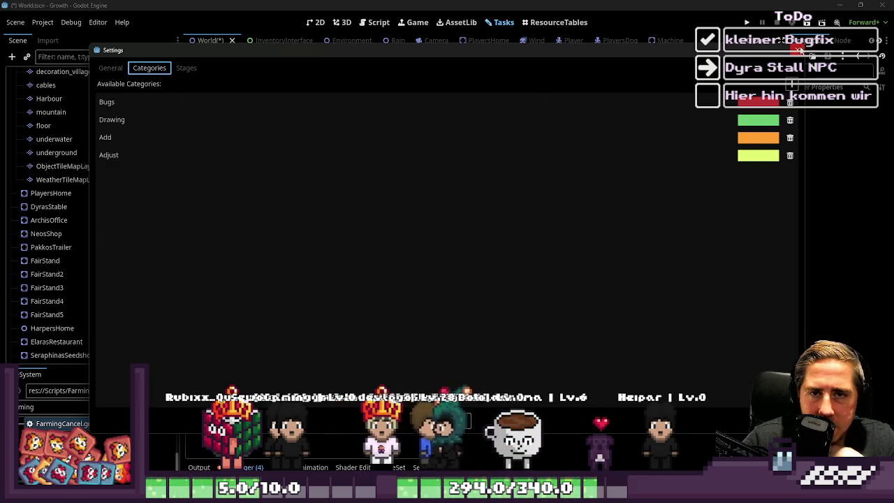
click(799, 50)
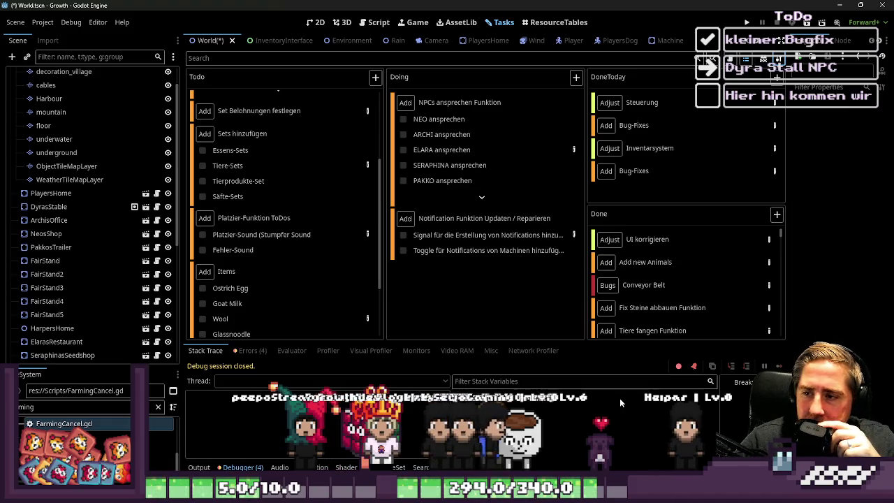
click(42, 22)
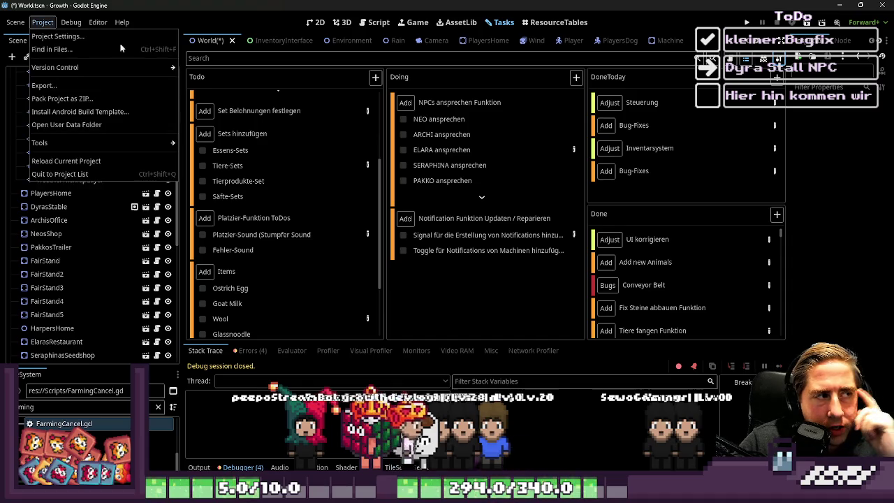
click(64, 36)
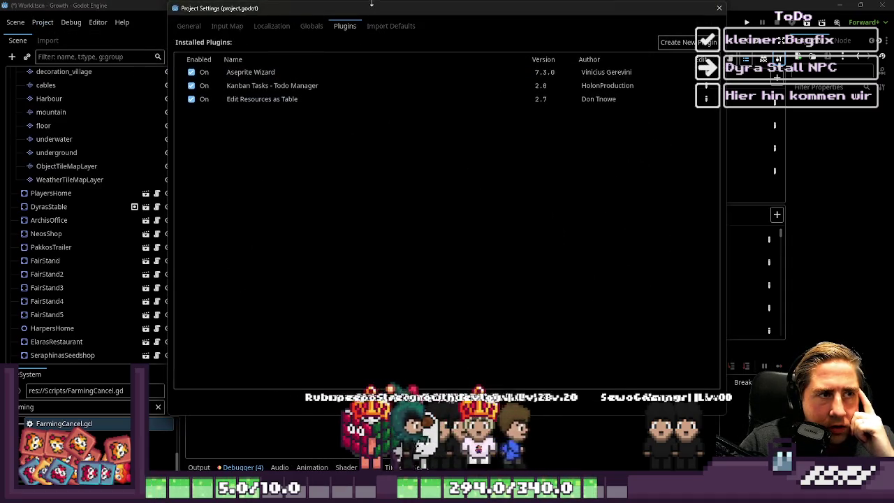
drag(371, 4, 420, 102)
click(236, 125)
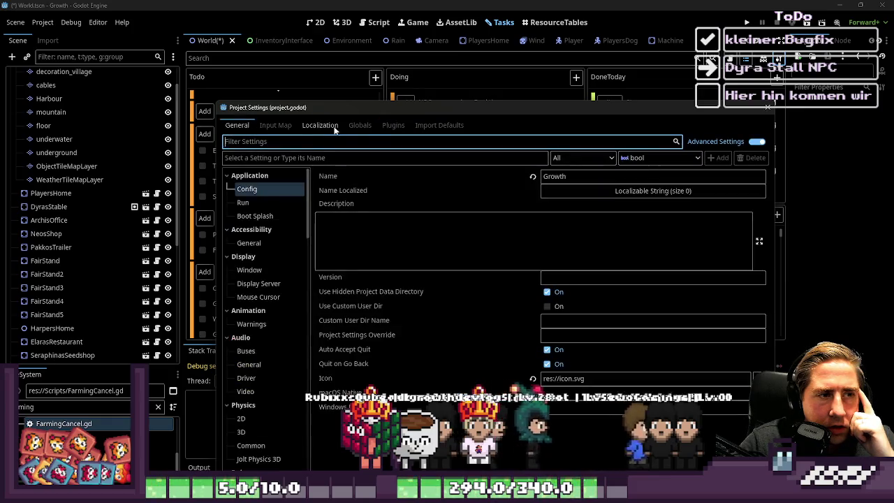
click(394, 126)
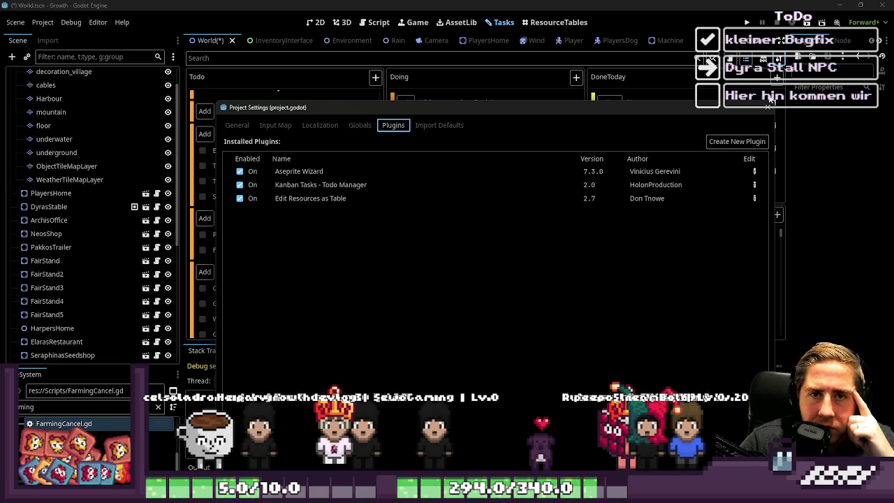
click(768, 107)
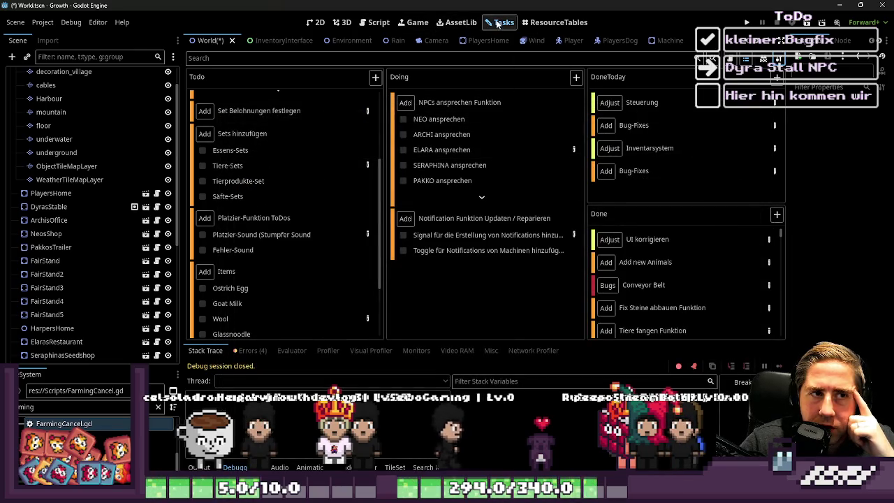
mouse_move(476, 106)
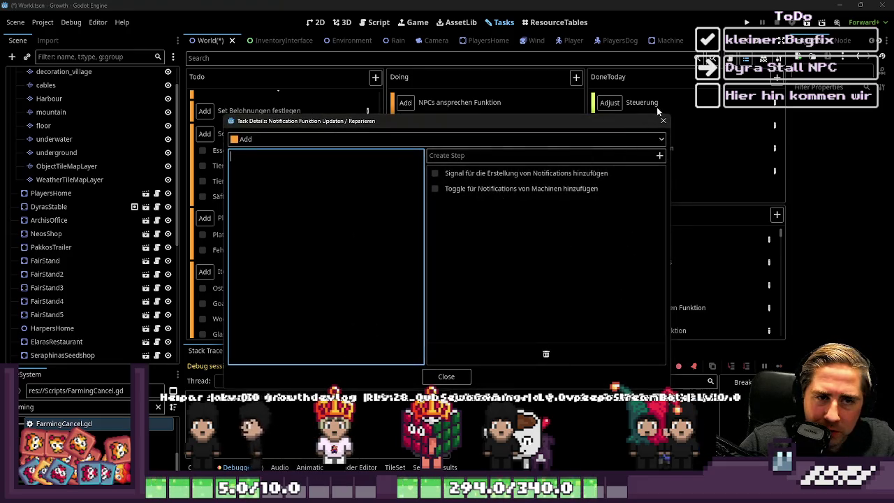
scroll(283, 210, up, 5)
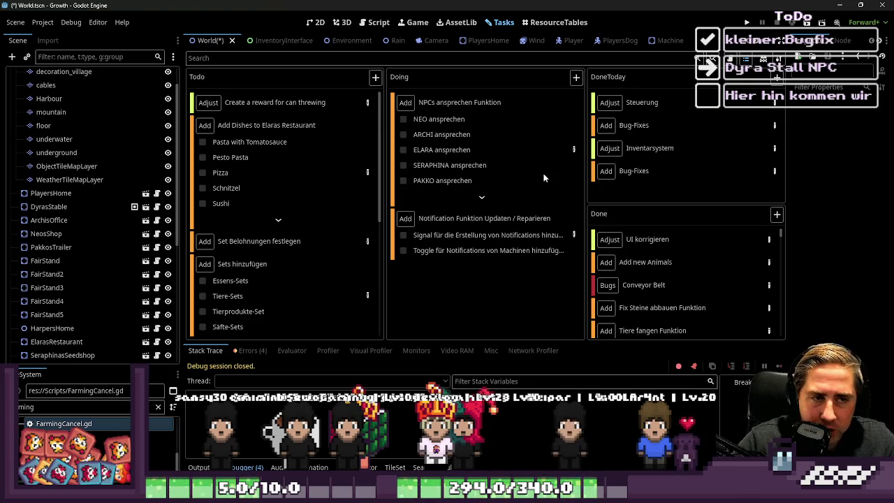
click(573, 234)
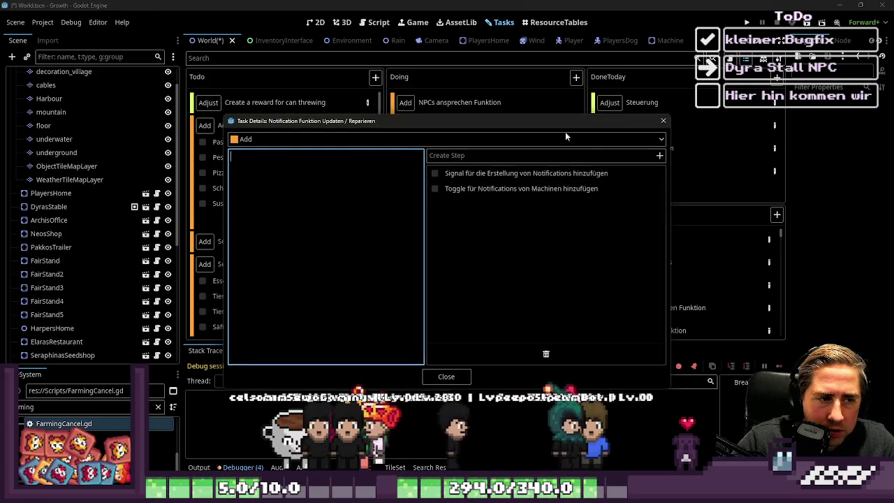
click(663, 120)
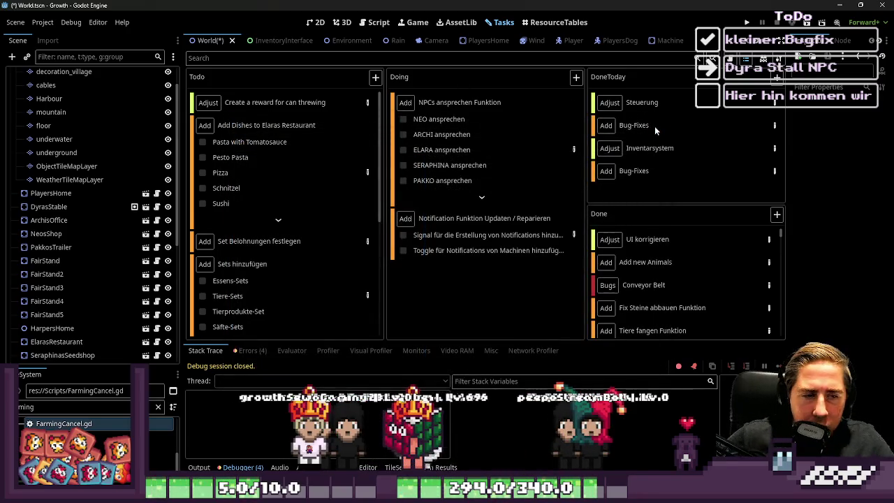
mouse_move(654, 126)
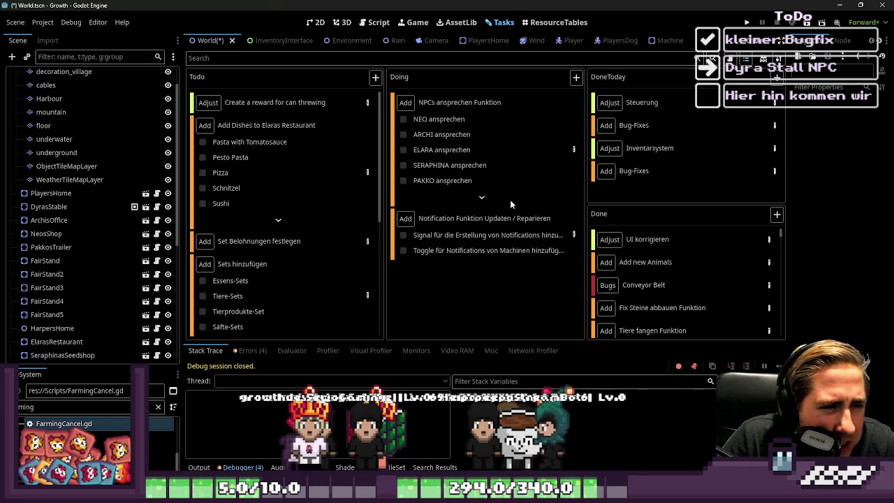
click(483, 198)
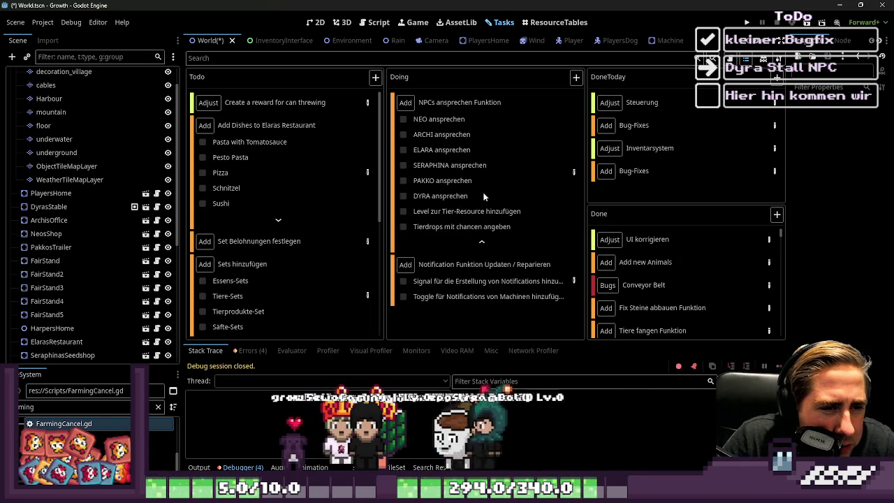
click(481, 237)
click(573, 235)
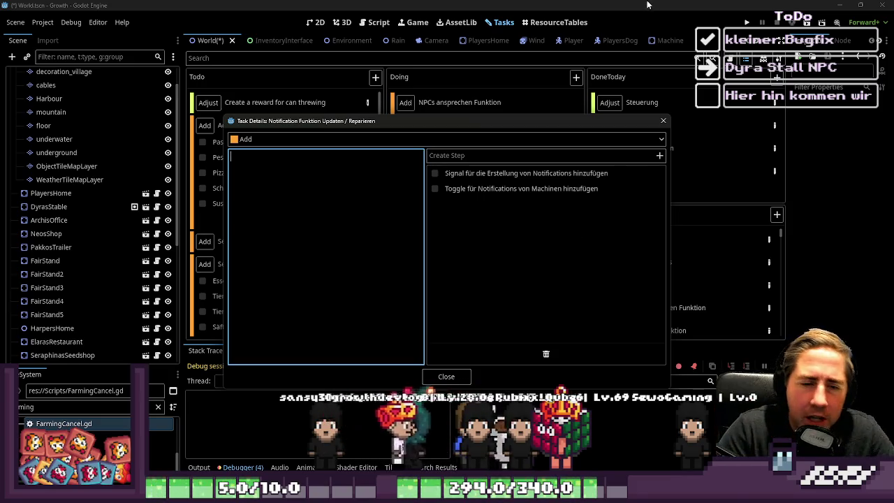
click(663, 120)
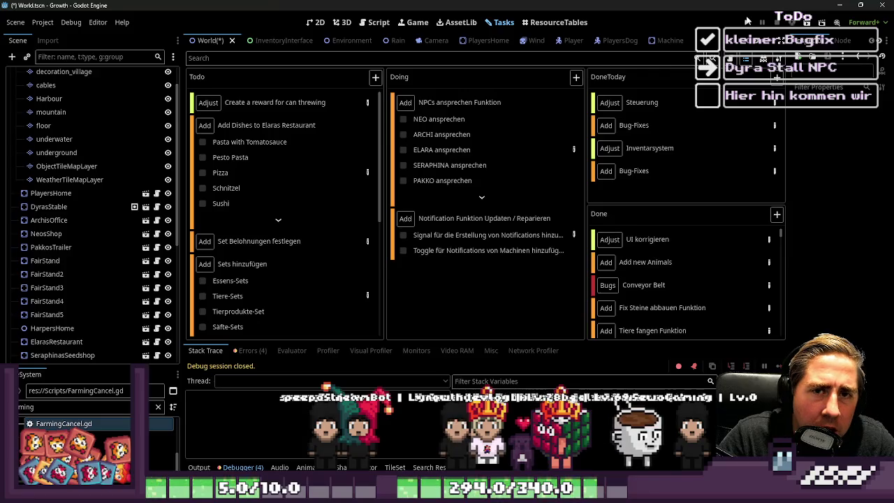
click(748, 23)
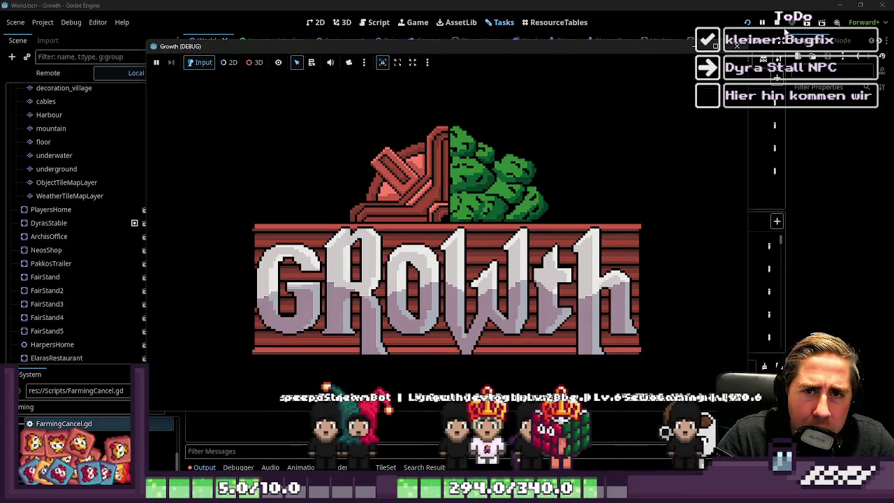
- Stop the running Growth game and launch it again
click(775, 25)
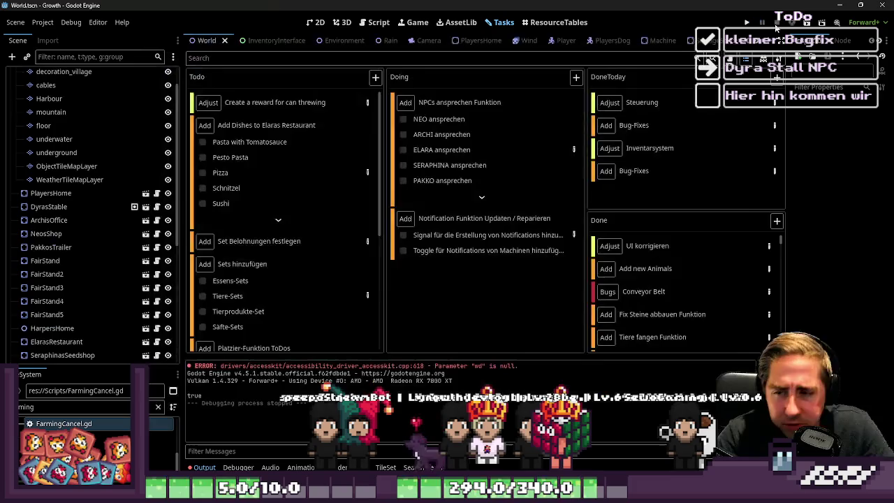
click(746, 22)
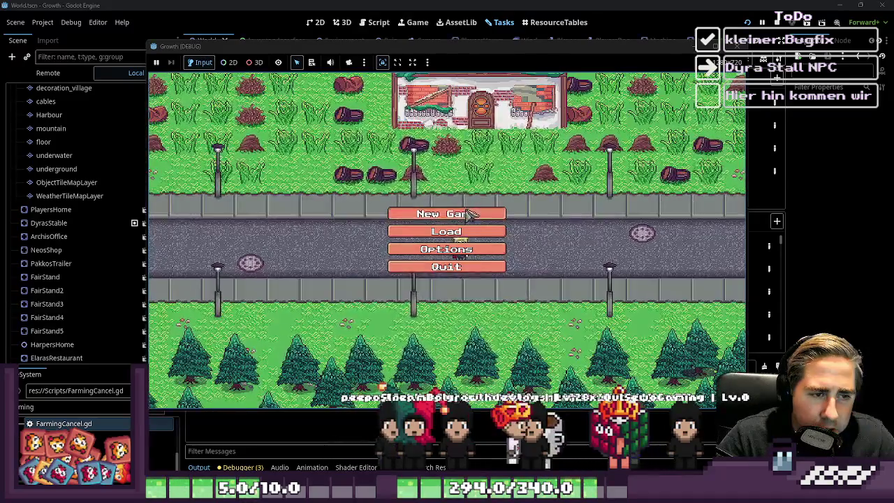
- Create a new character named 'sad' and start playing
click(443, 212)
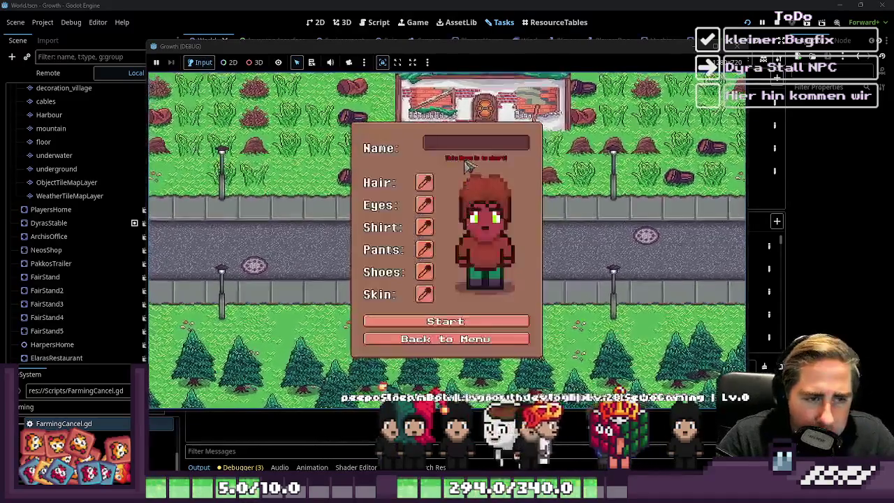
click(466, 148)
text(sad)
click(446, 315)
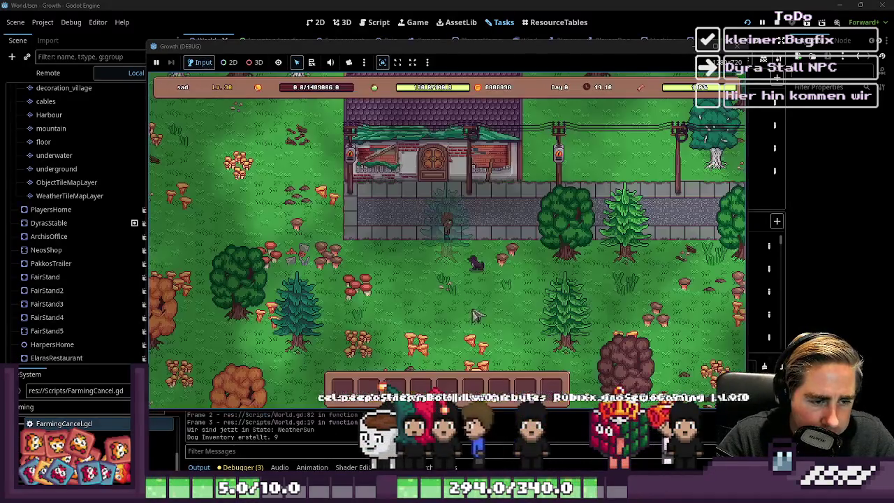
- Check the inventory with I, then walk the player toward the shop stall
key(i)
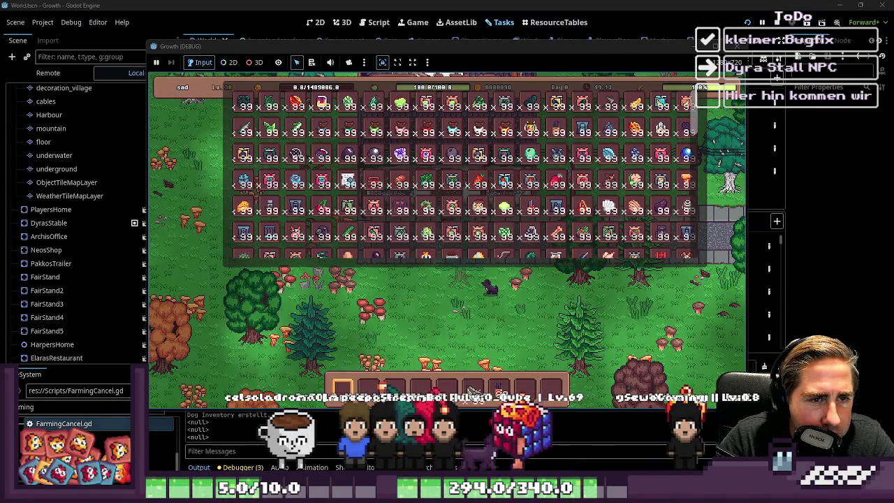
key(i)
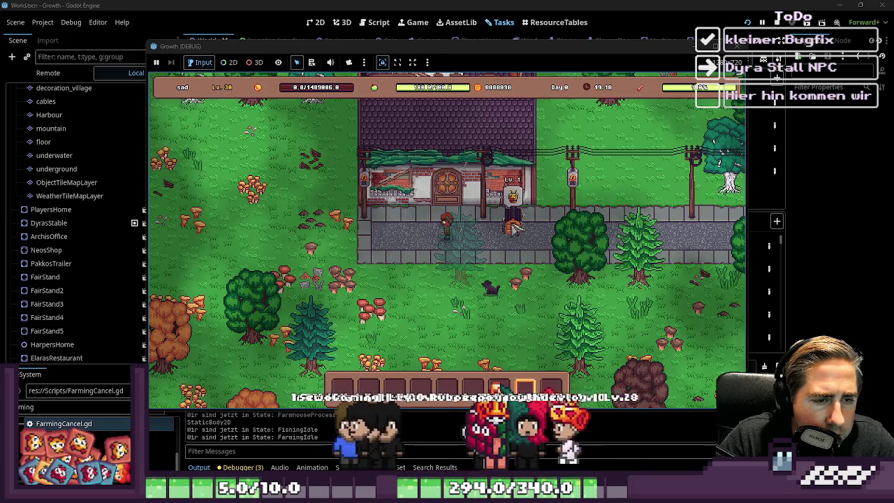
key(a)
scroll(545, 297, up, 2)
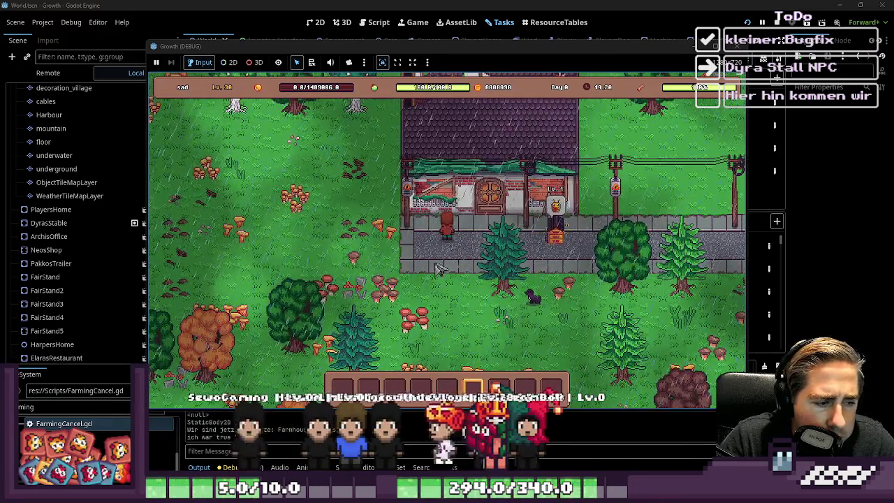
key(d)
key(s)
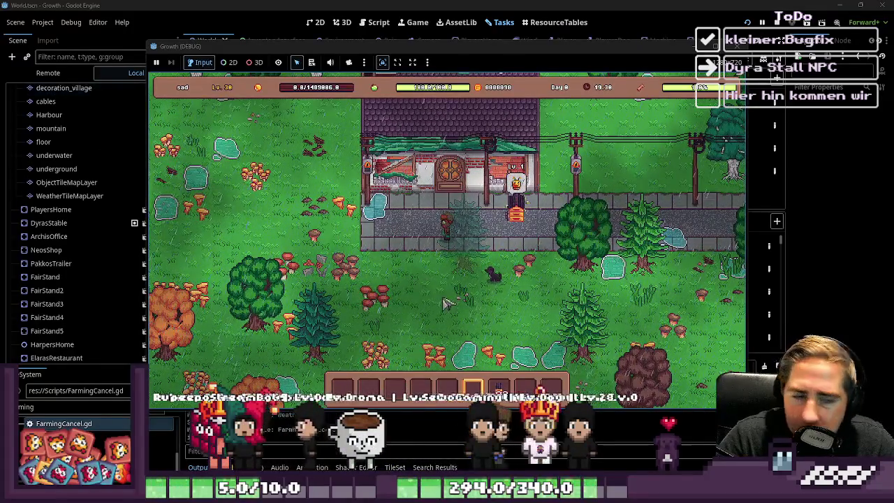
key(d)
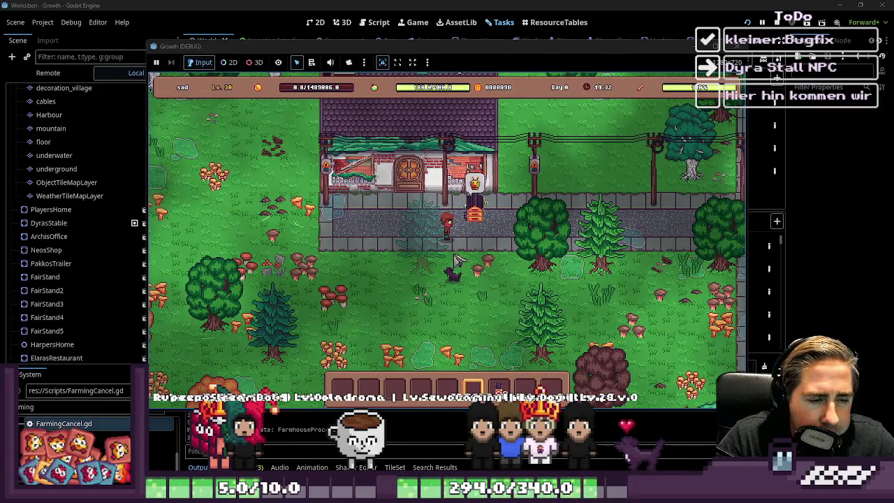
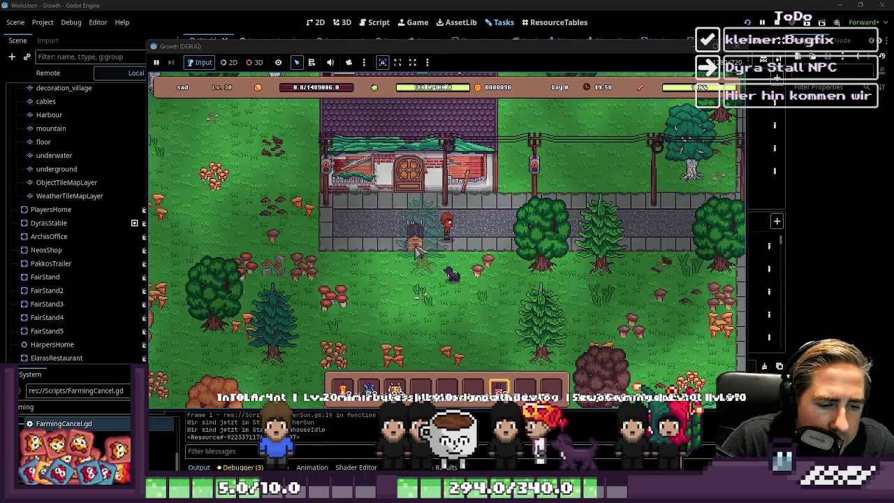
- Walk the player around the farm and up-left into the forest with WASD
scroll(447, 251, up, 2)
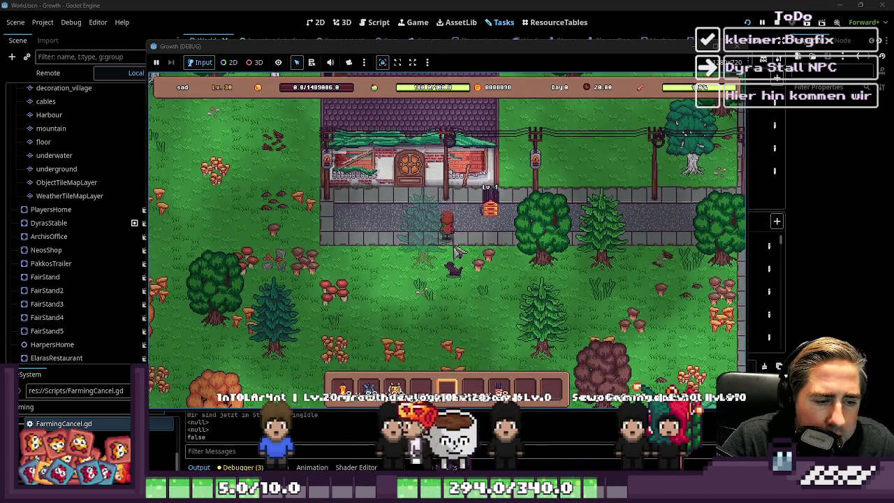
key(a)
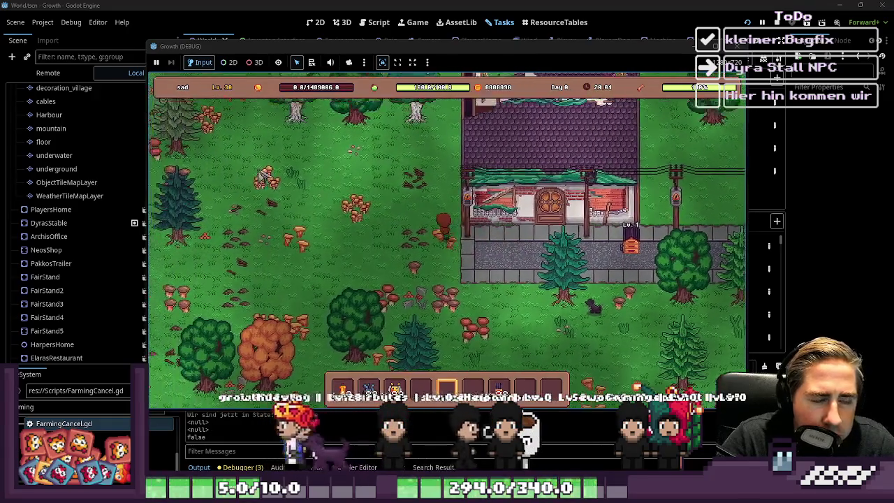
key(w)
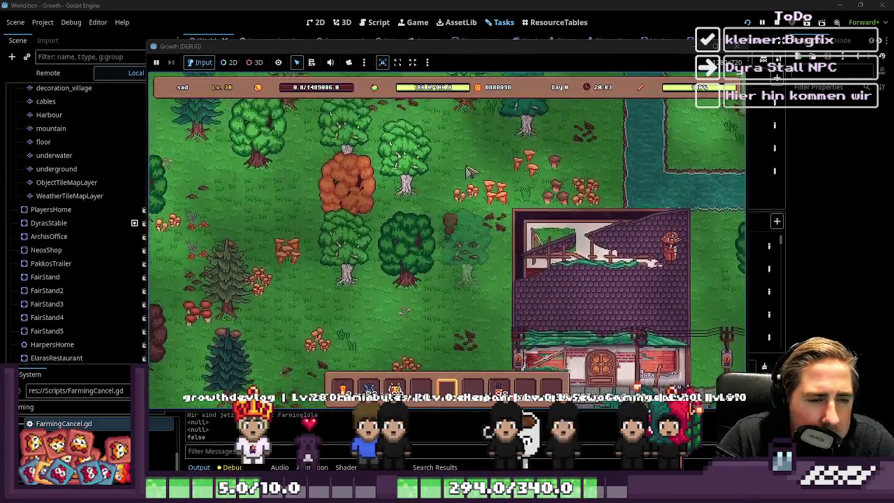
key(s)
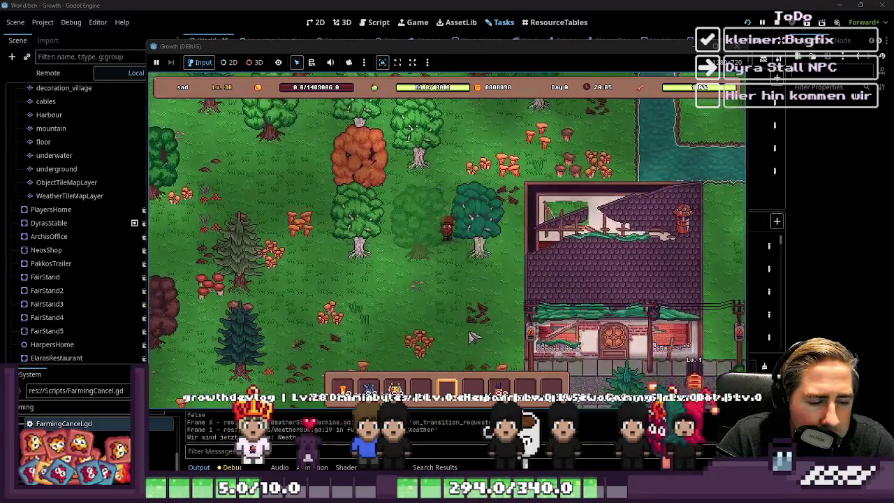
key(s)
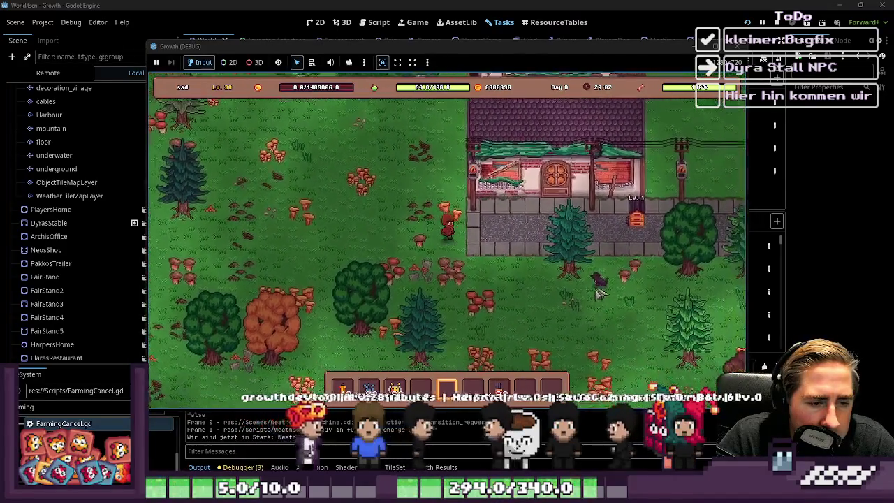
key(a)
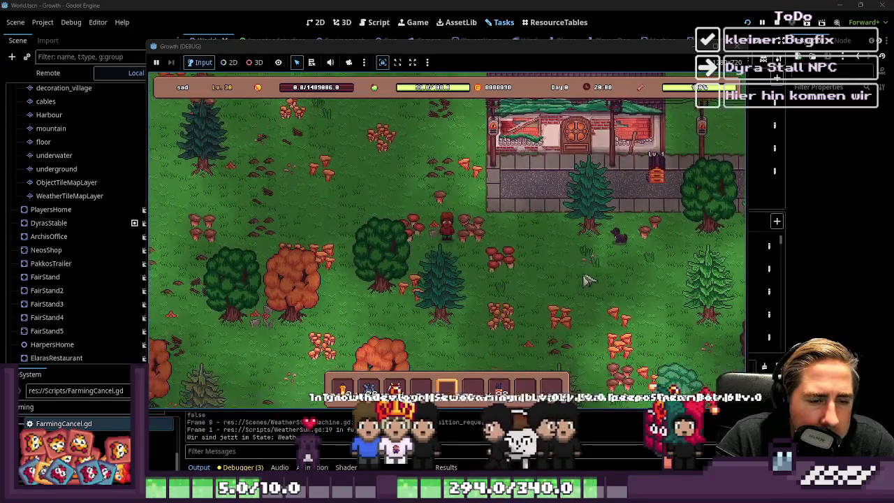
key(a)
key(w)
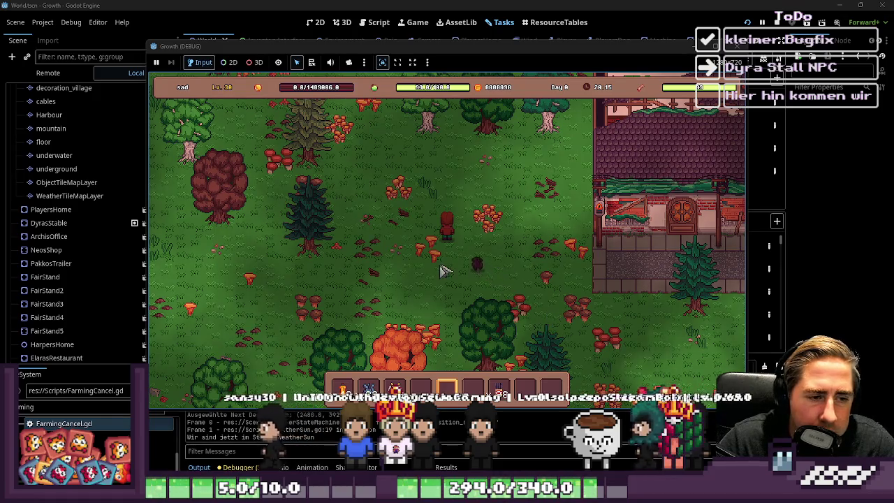
key(a)
key(w)
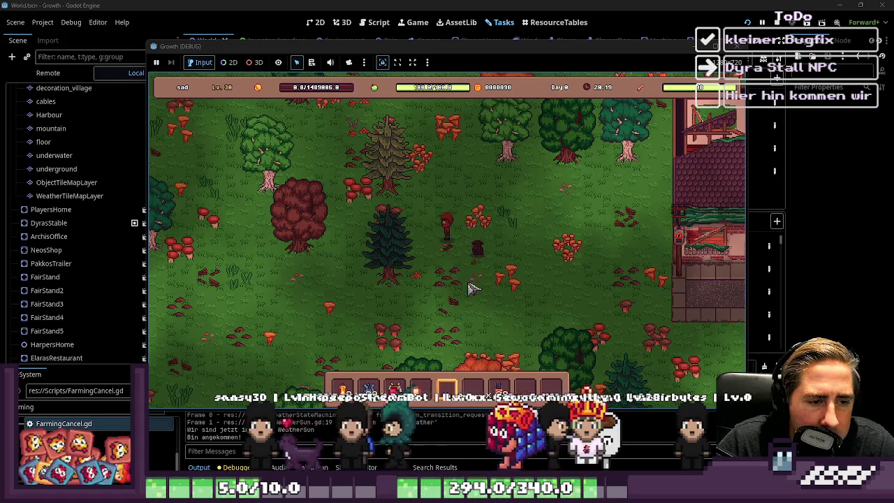
key(a)
key(w)
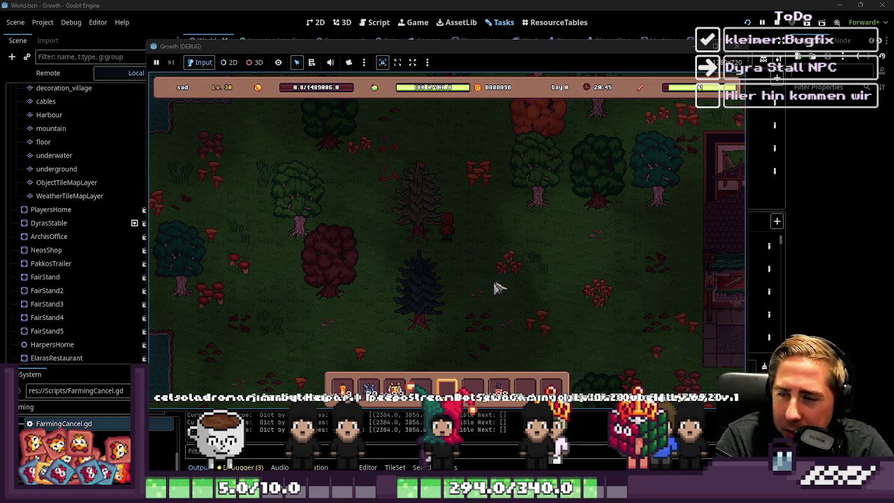
- After nightfall, walk the player up to the water and along its edge to the right
key(w)
key(a)
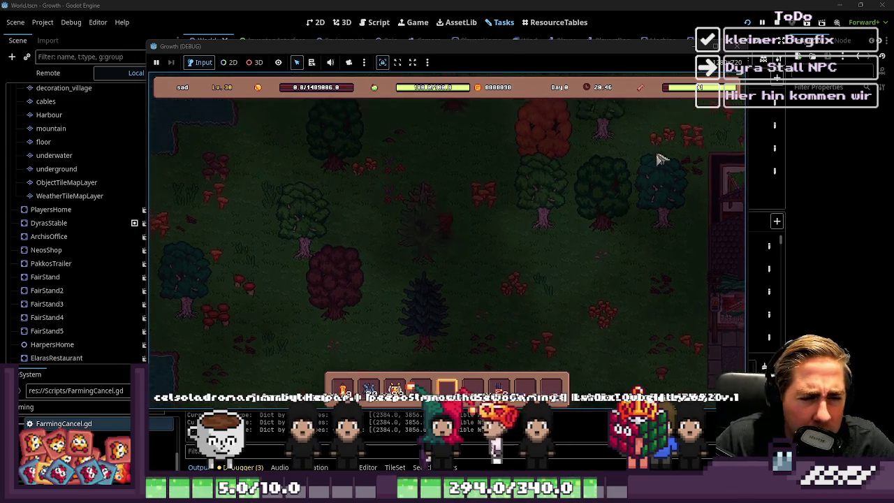
key(w)
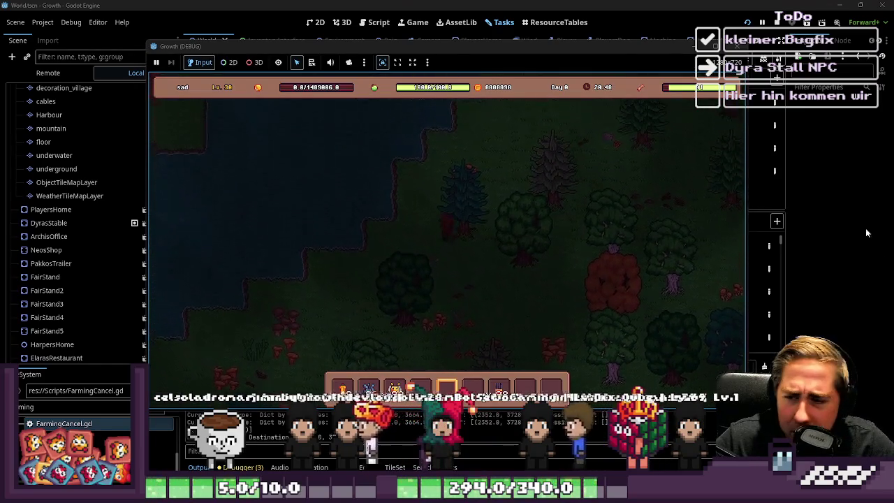
key(w)
key(d)
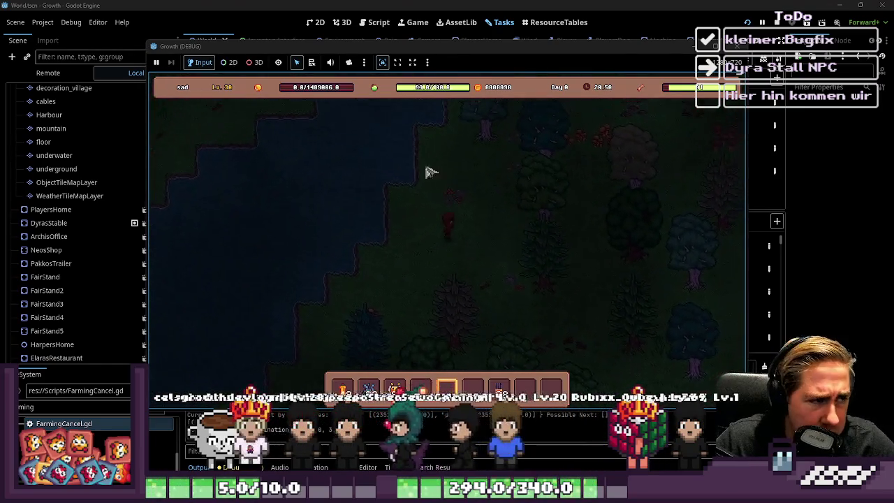
key(w)
key(d)
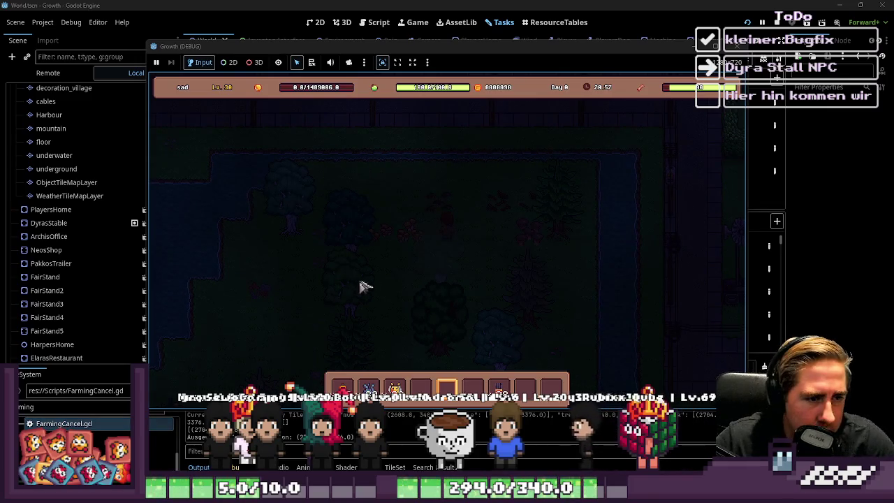
- Walk back down toward the house and use the active item, crashing on the Nil item_type error
key(s)
key(a)
key(s)
key(a)
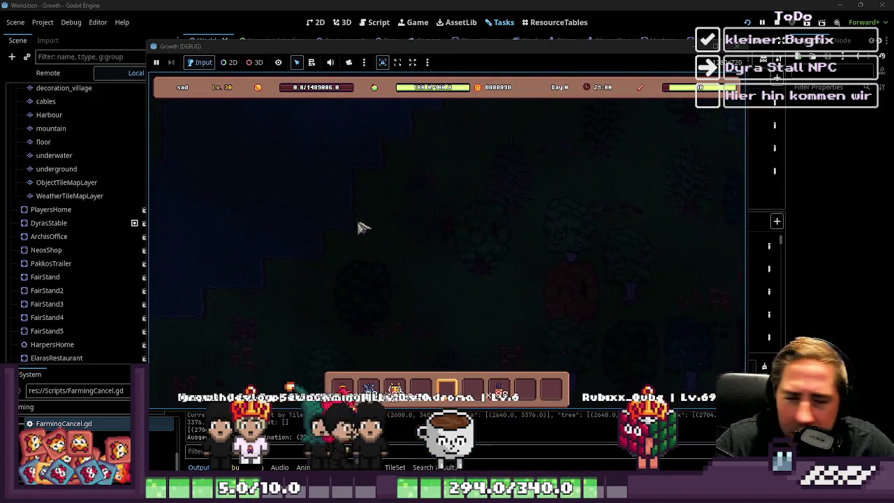
key(s)
key(a)
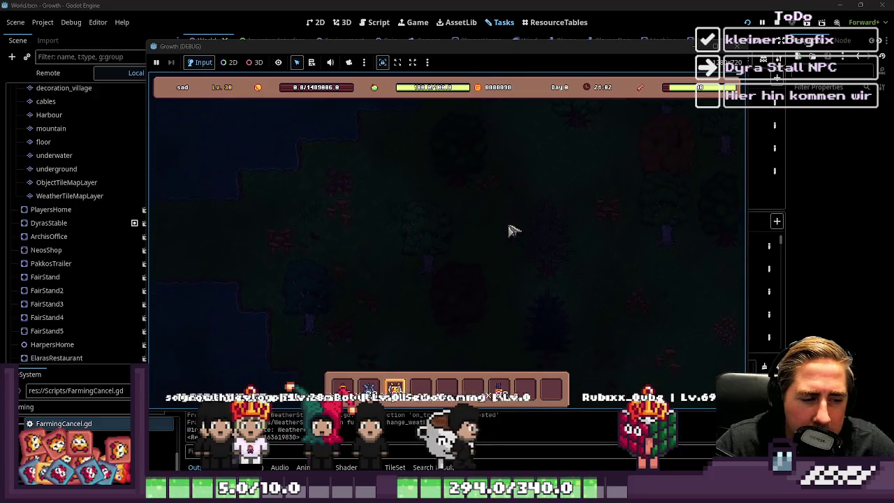
key(s)
key(a)
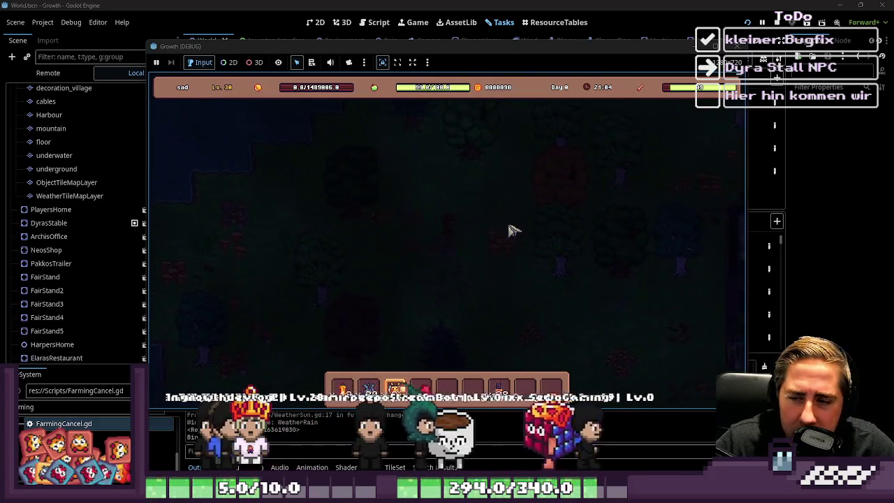
key(s)
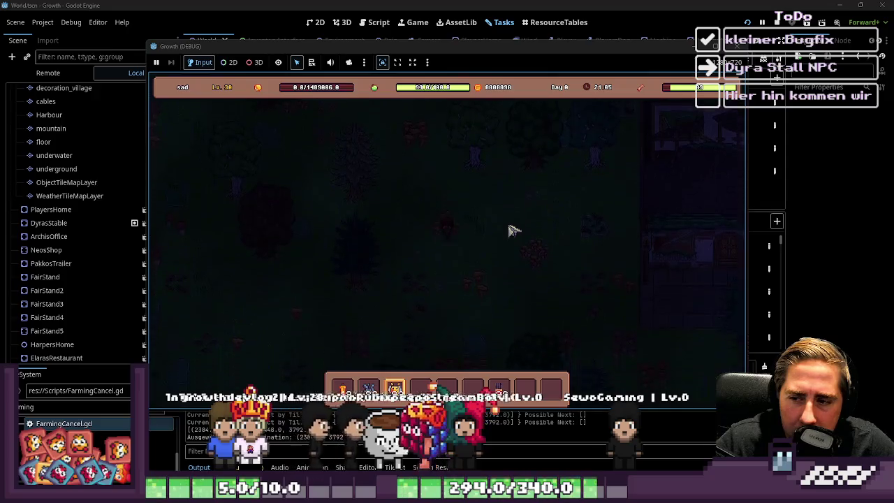
key(s)
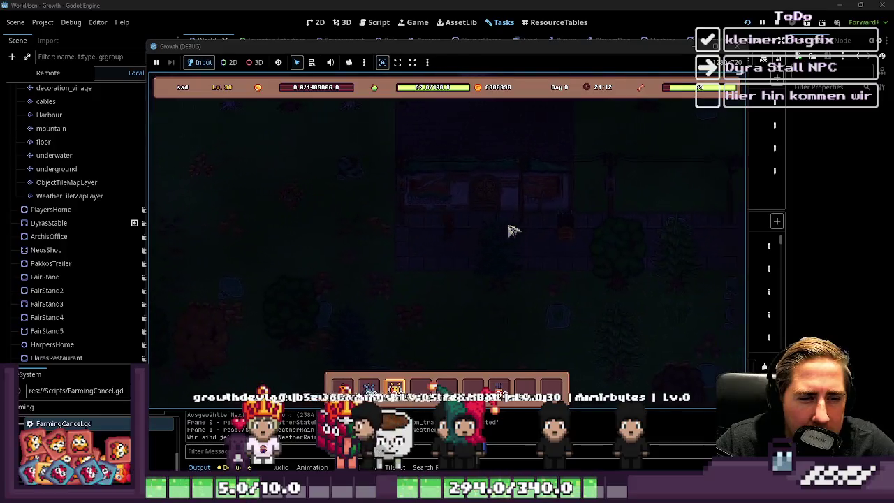
key(s)
key(d)
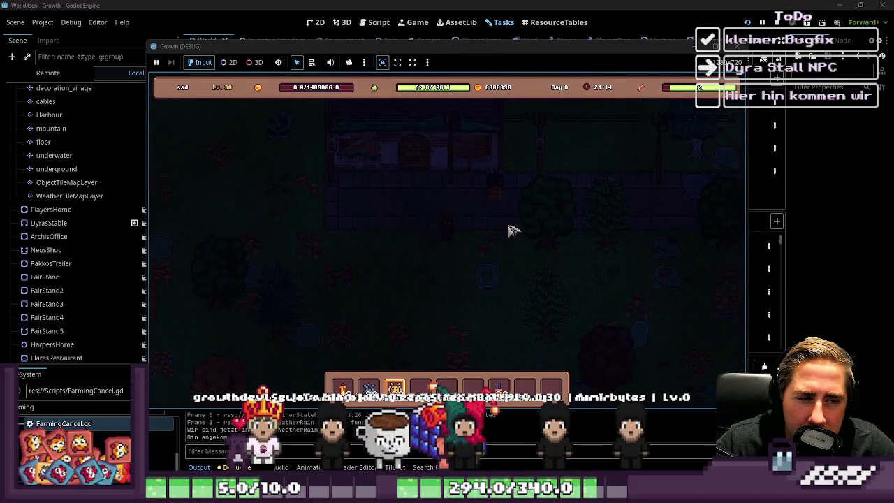
key(w)
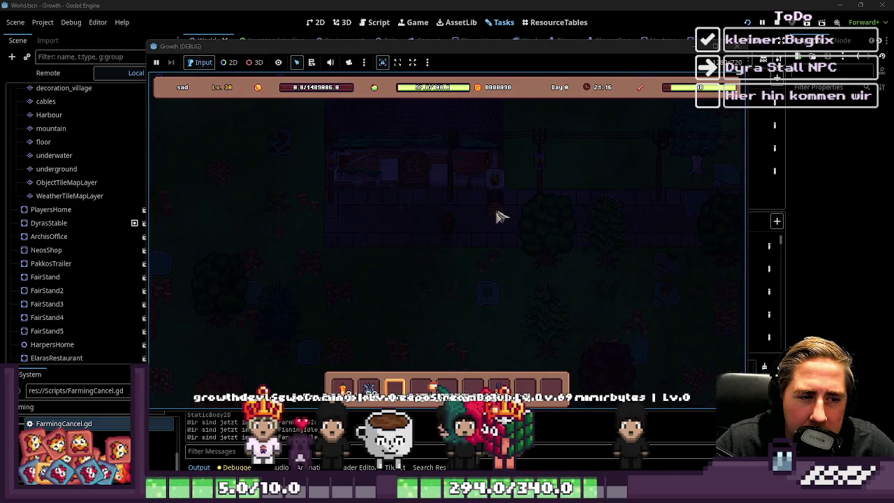
click(497, 214)
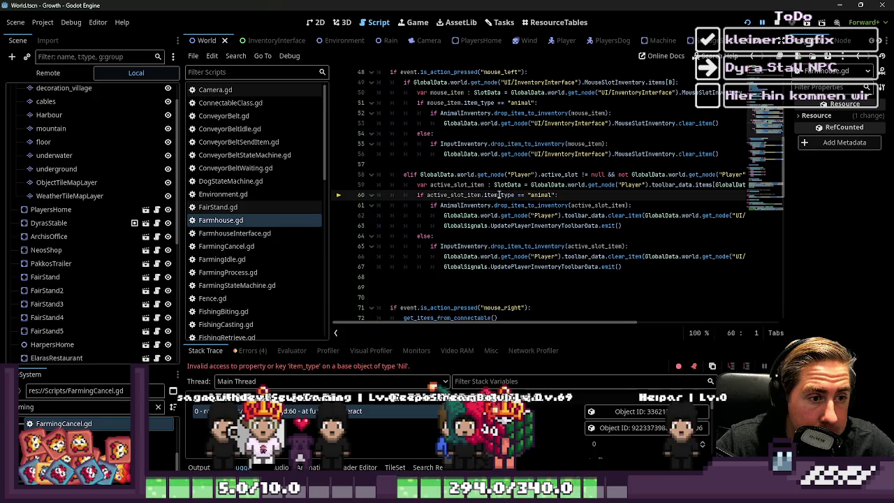
- Resume the game and reproduce the Nil item_type crash at line 60
mouse_move(499, 195)
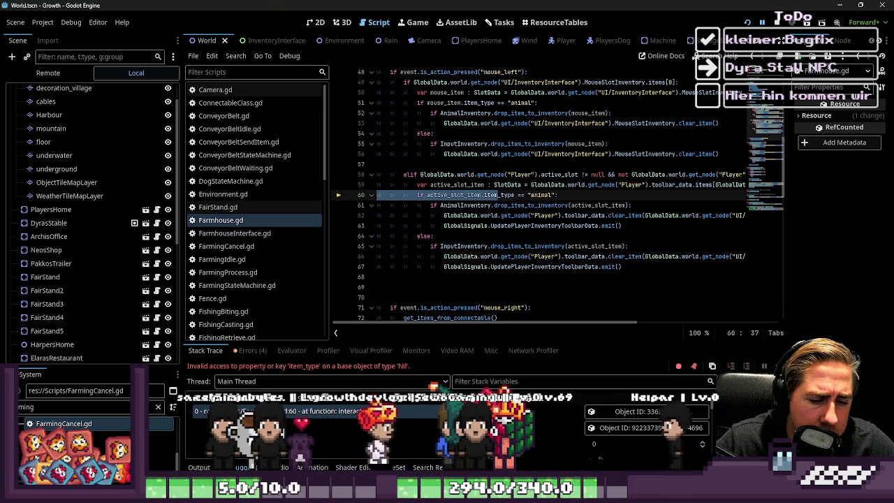
key(F5)
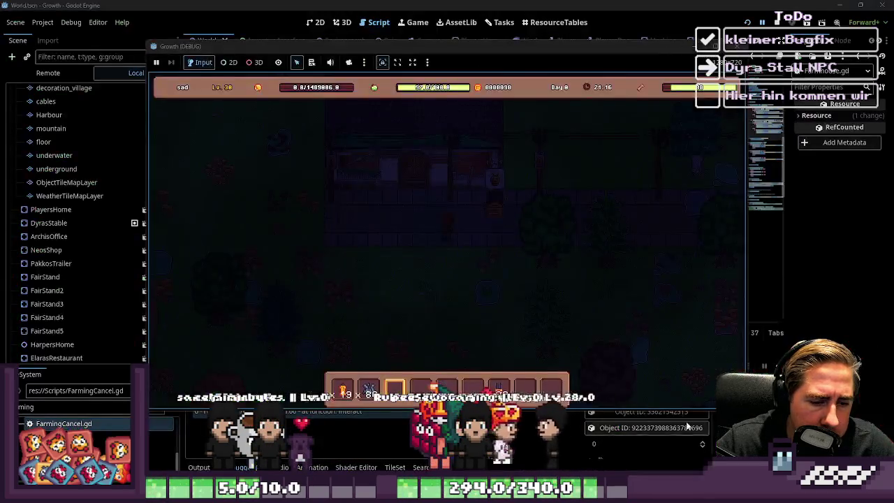
click(492, 217)
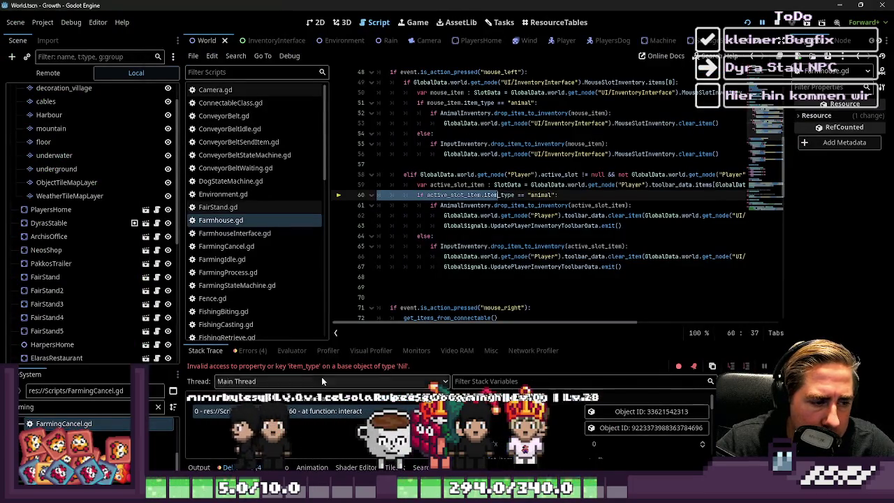
- Inspect active_slot_item and the active_slot assignments on lines 58–60 of Farmhouse.gd
click(519, 195)
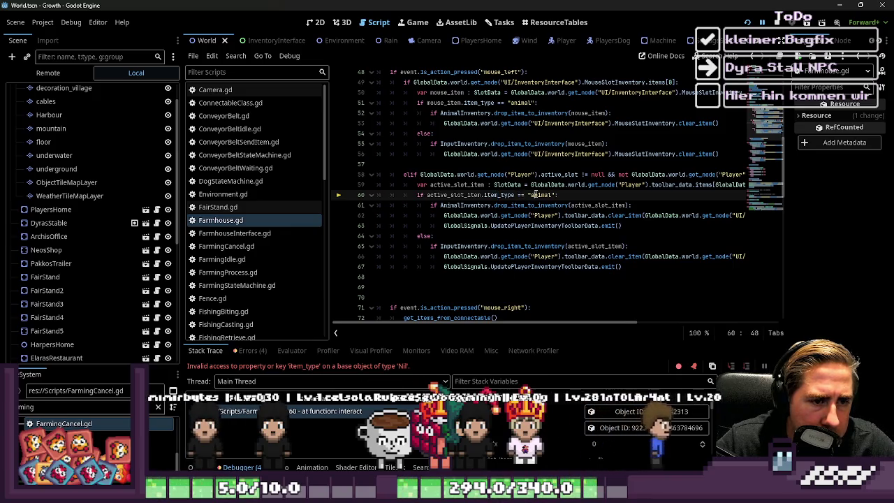
double_click(468, 195)
mouse_move(468, 198)
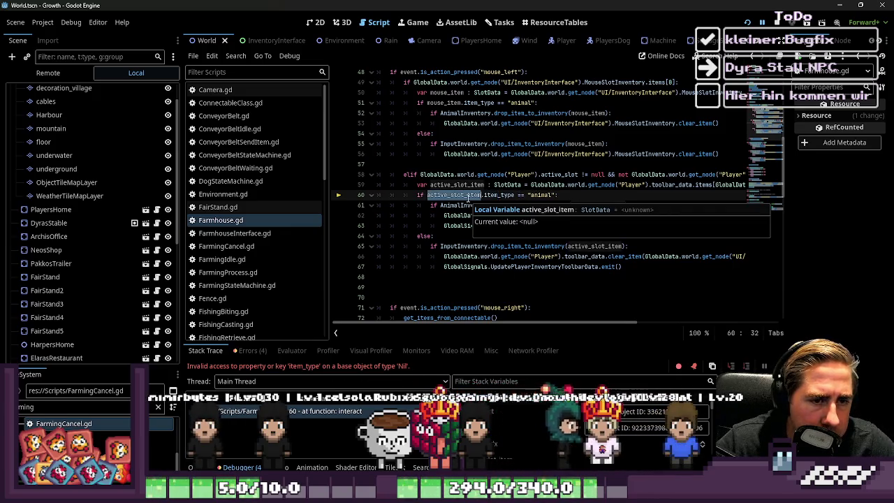
click(549, 185)
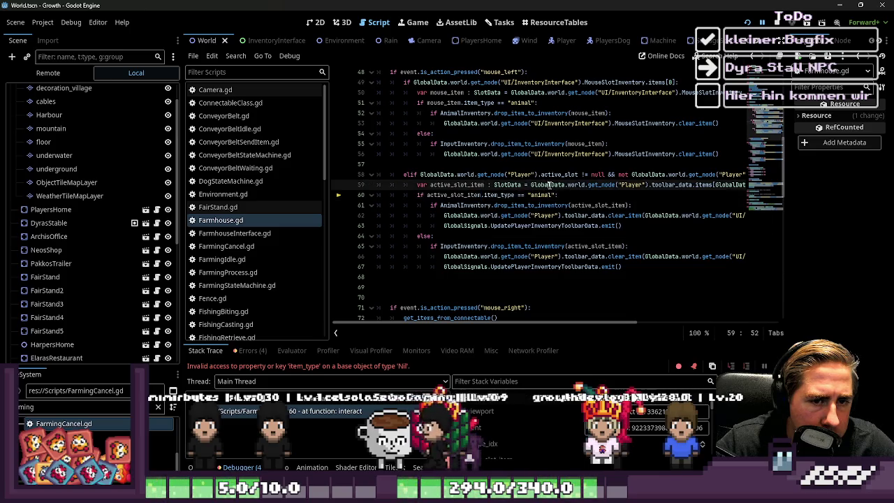
click(614, 185)
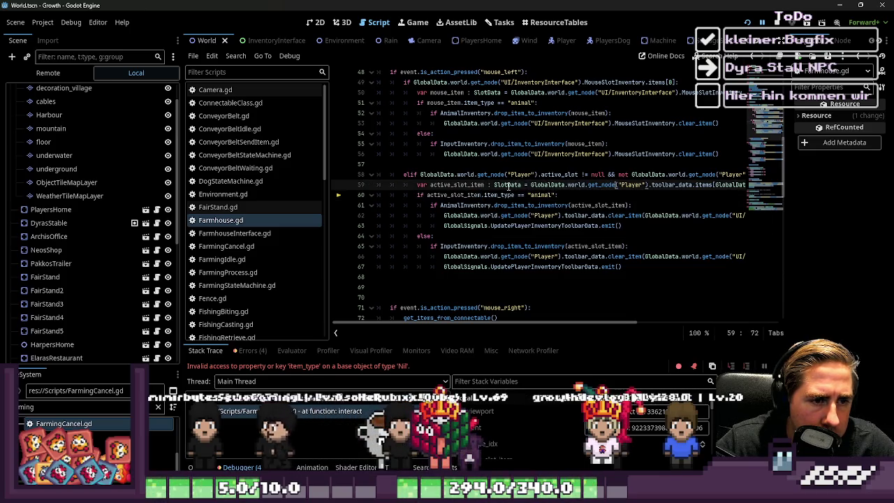
click(584, 174)
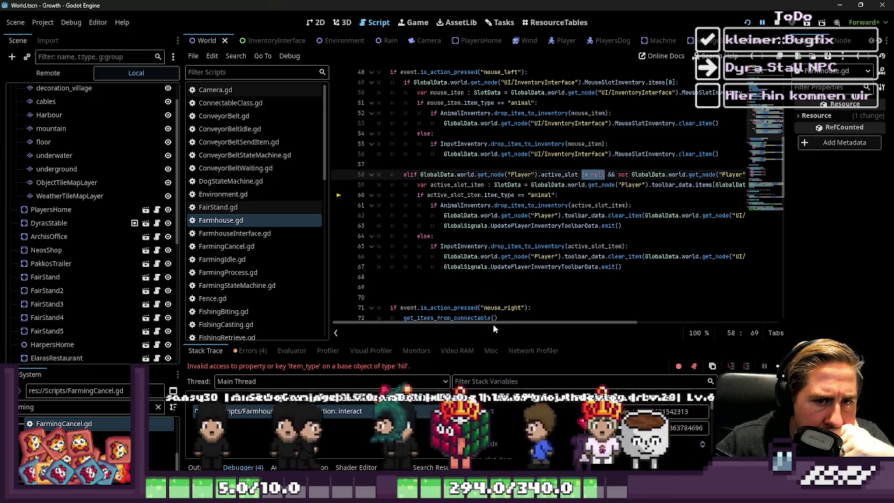
scroll(516, 321, right, 1)
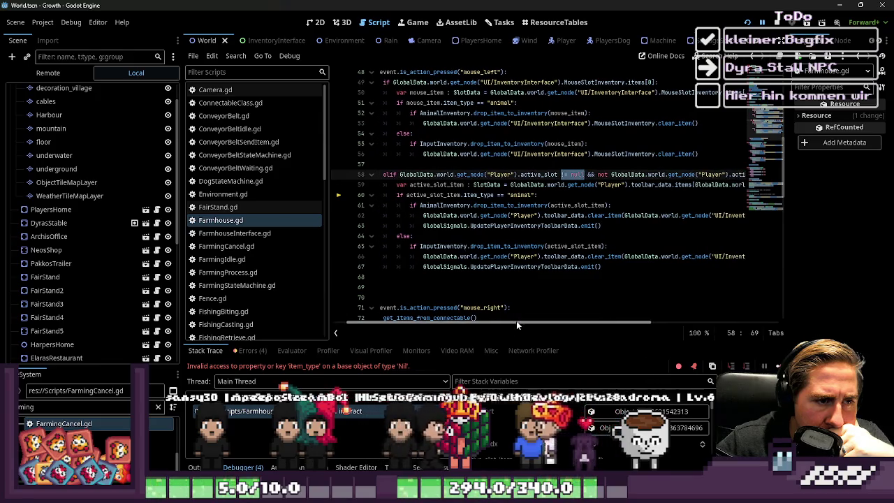
mouse_move(516, 325)
mouse_down()
mouse_move(681, 327)
mouse_move(445, 366)
mouse_up()
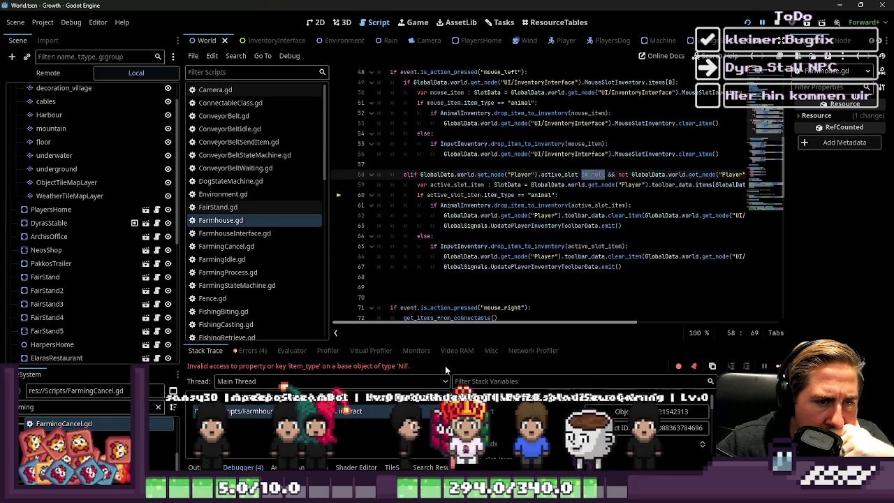
click(429, 197)
mouse_move(429, 196)
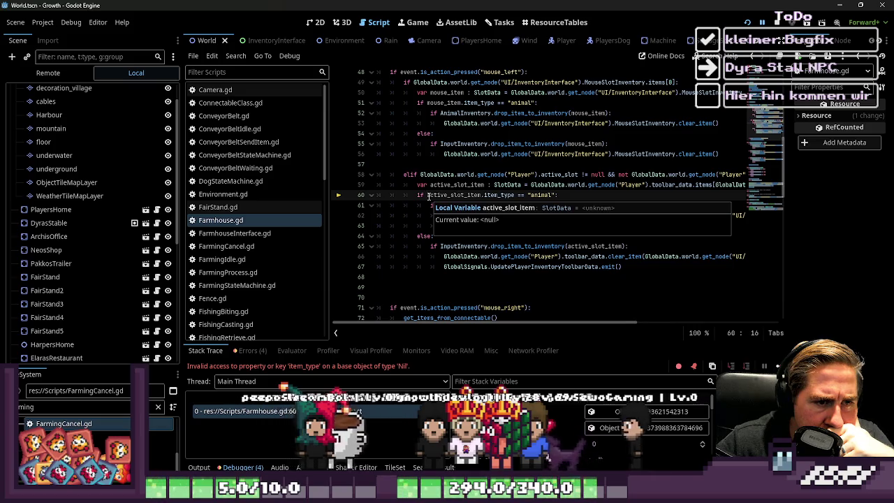
- Prefix the line 60 condition with 'active_slot_item &&', then save and run the project
double_click(433, 174)
double_click(434, 185)
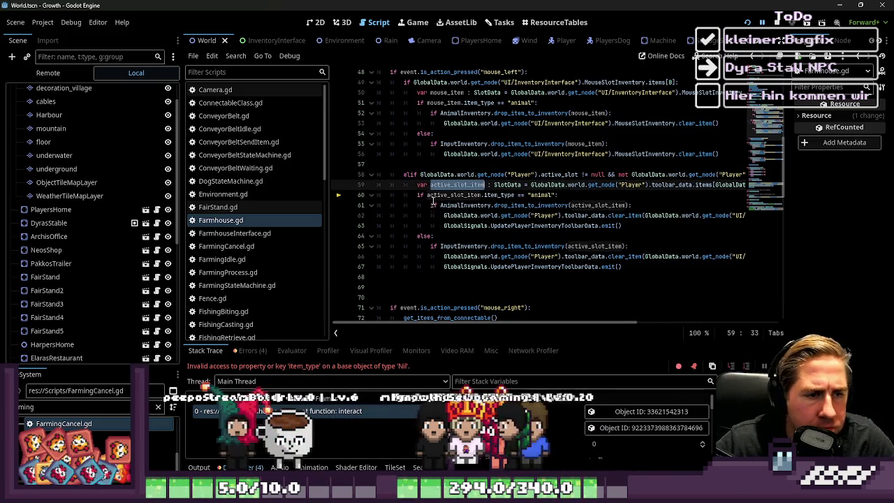
key(ctrl+c)
click(429, 195)
key(ctrl+v)
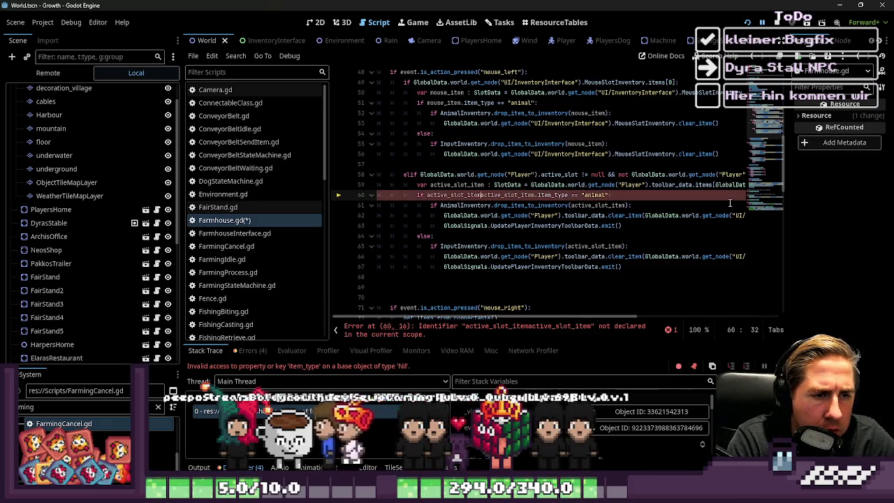
text(&&)
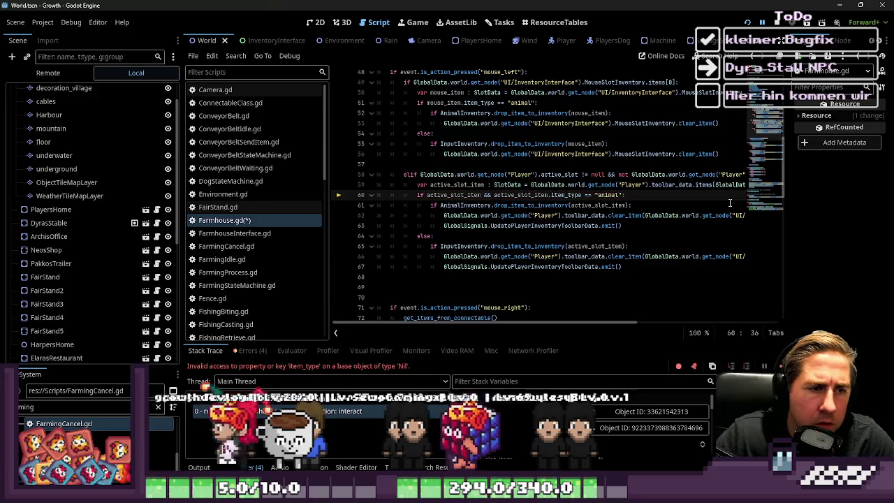
click(601, 154)
key(F5)
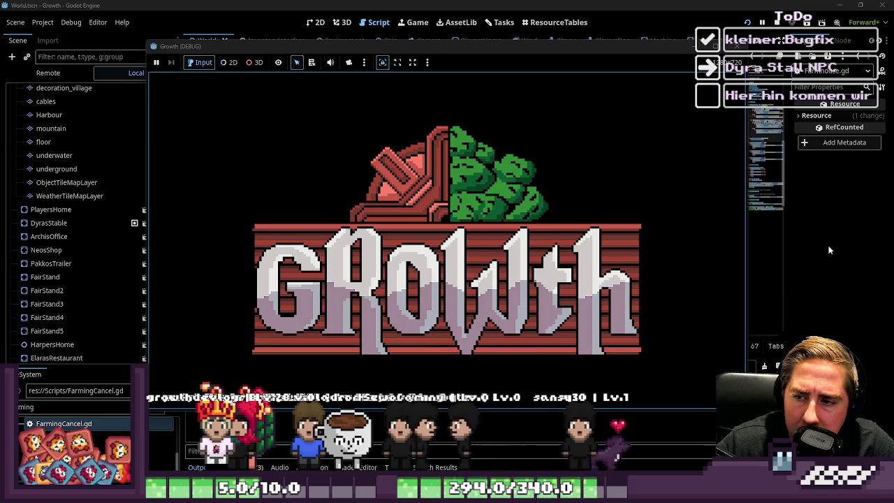
- Start a new game as character 'sadg', walk right, and open then close the inventory until the debugger breaks
key(Return)
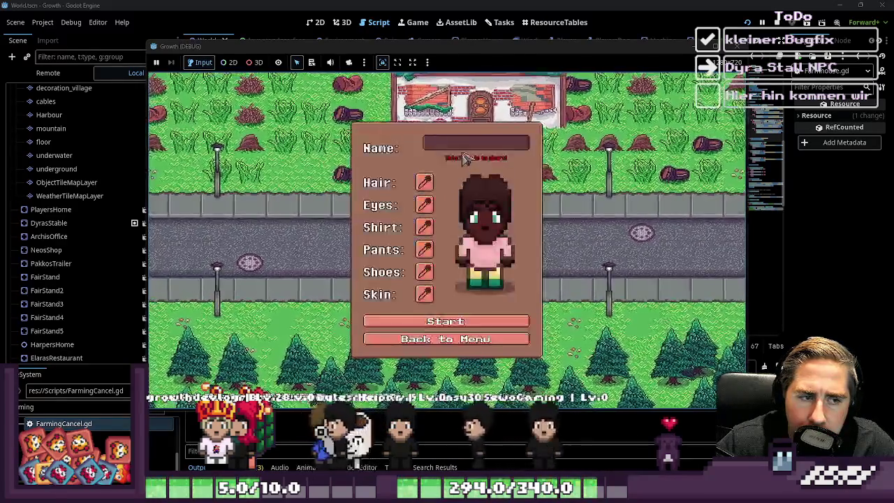
text(sadg)
click(464, 314)
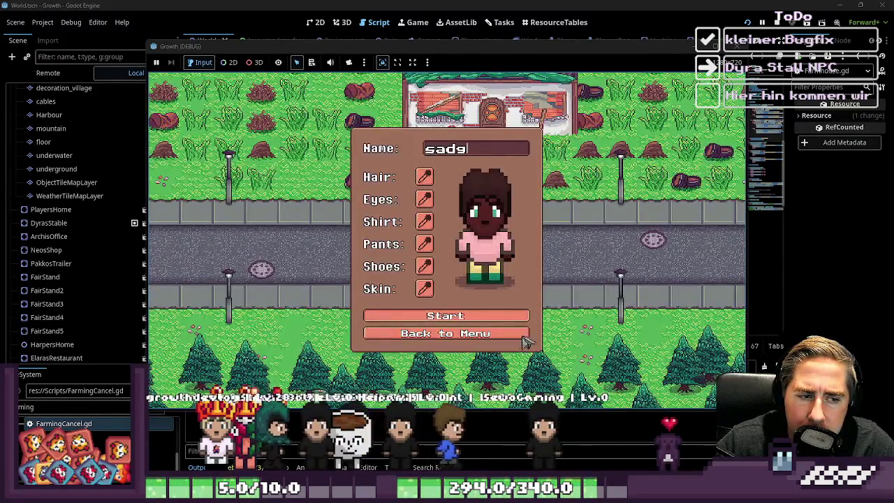
key(d)
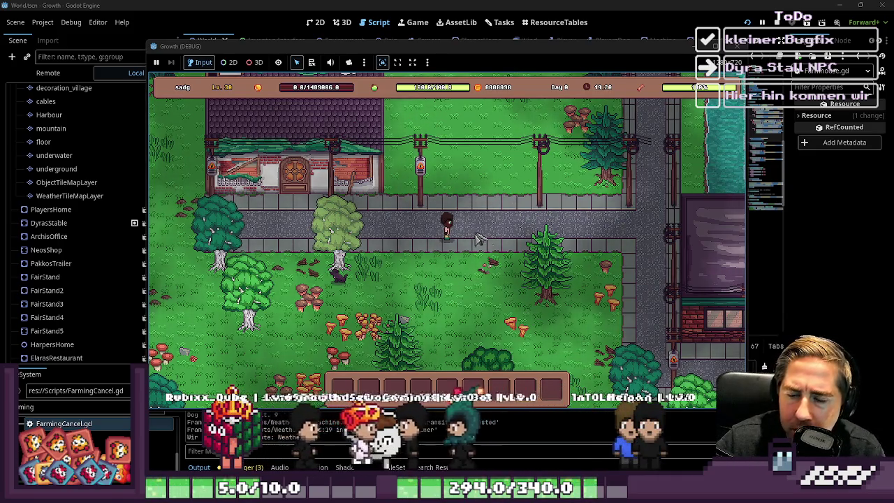
key(i)
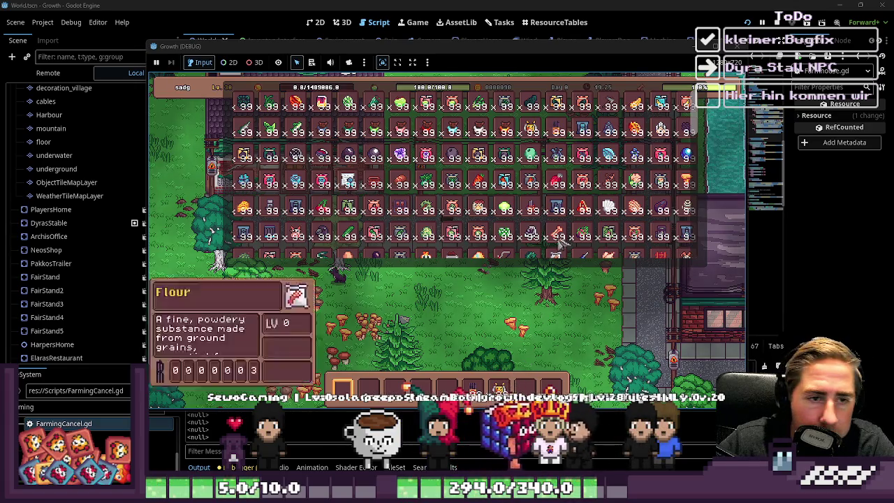
key(i)
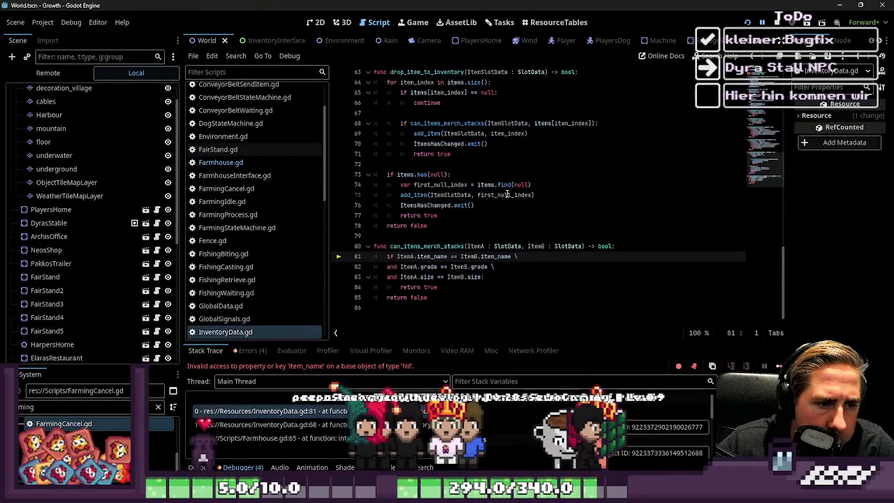
- Inspect the can_items_merch_stacks function and its merge condition around InventoryData.gd line 81
click(475, 278)
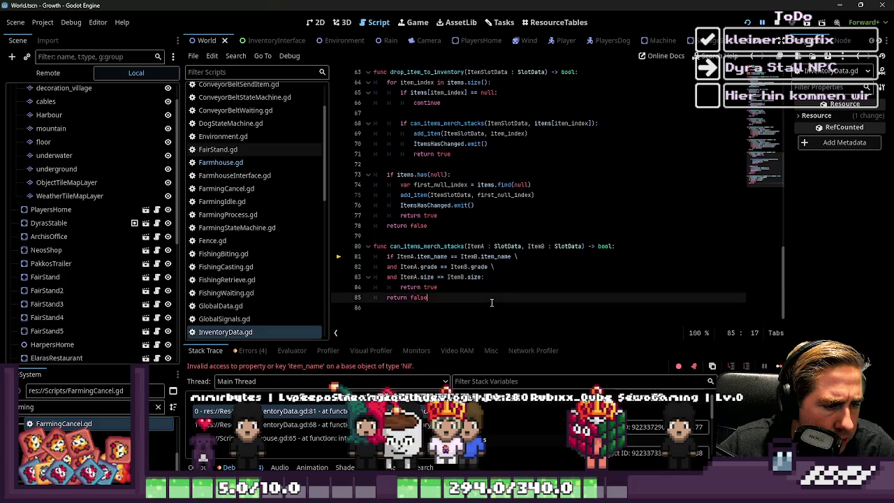
drag(491, 304, 391, 255)
click(410, 255)
double_click(412, 246)
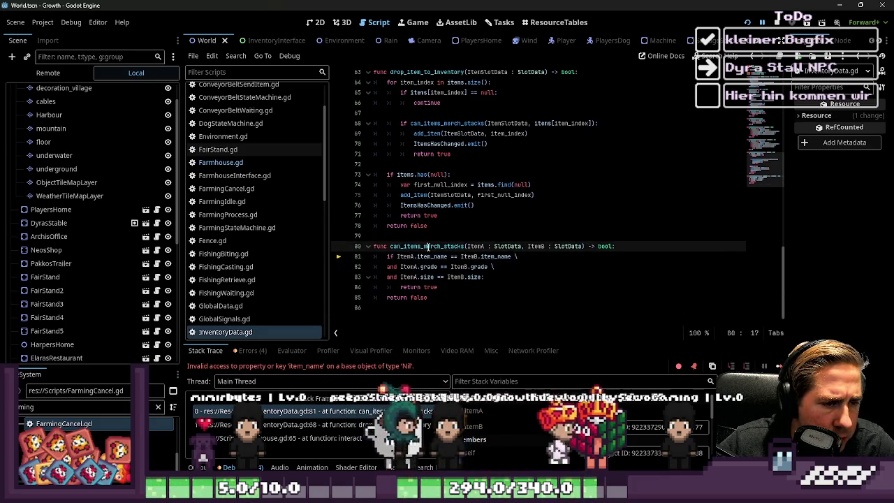
scroll(430, 246, up, 2)
scroll(430, 248, up, 2)
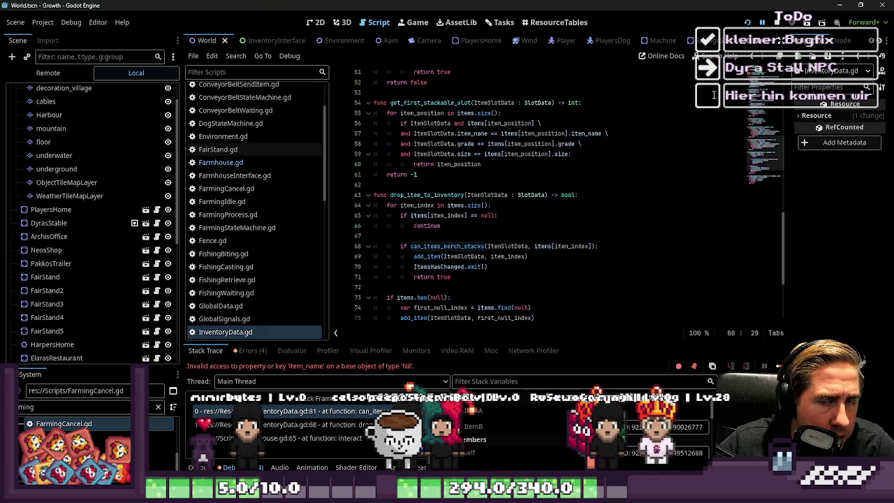
scroll(479, 257, down, 3)
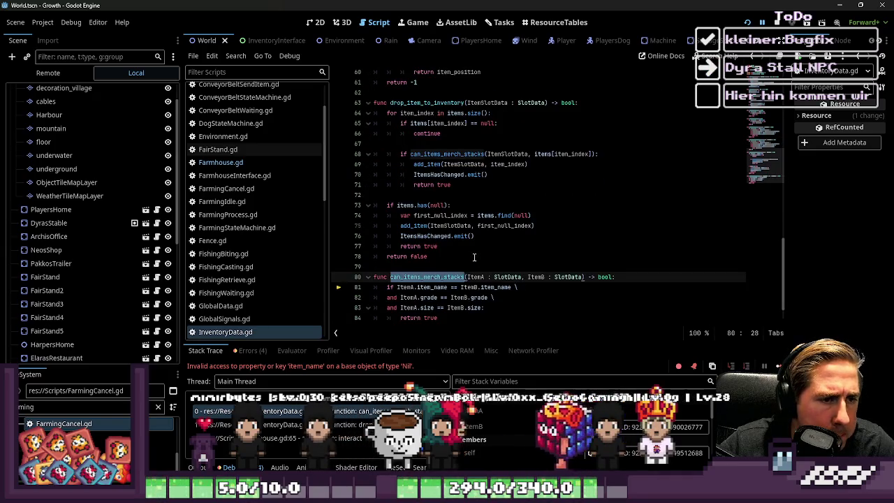
click(423, 277)
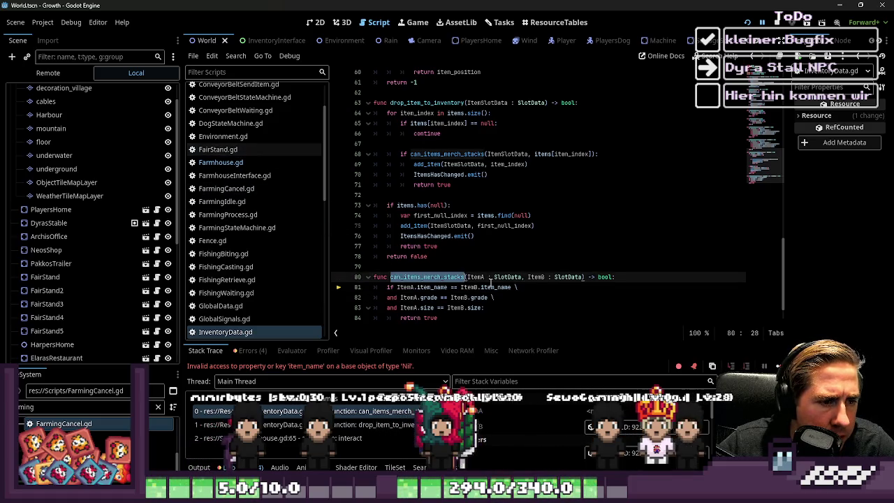
scroll(489, 280, up, 11)
scroll(494, 282, up, 9)
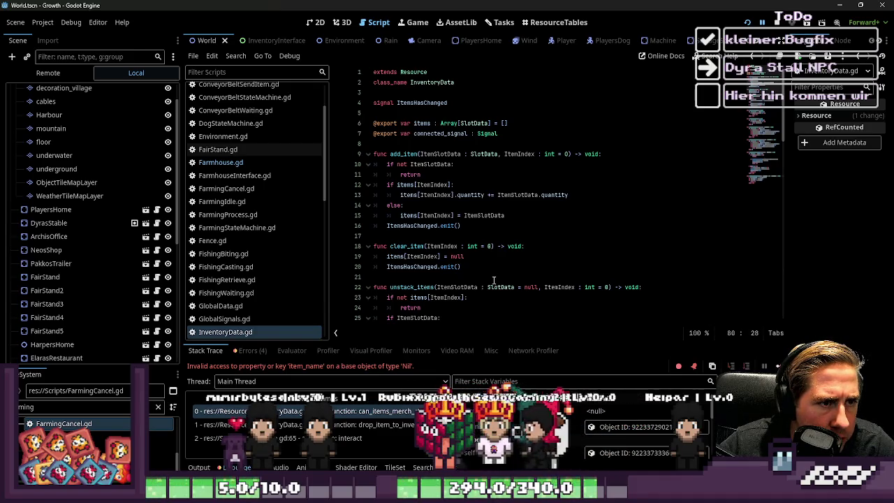
scroll(493, 281, down, 19)
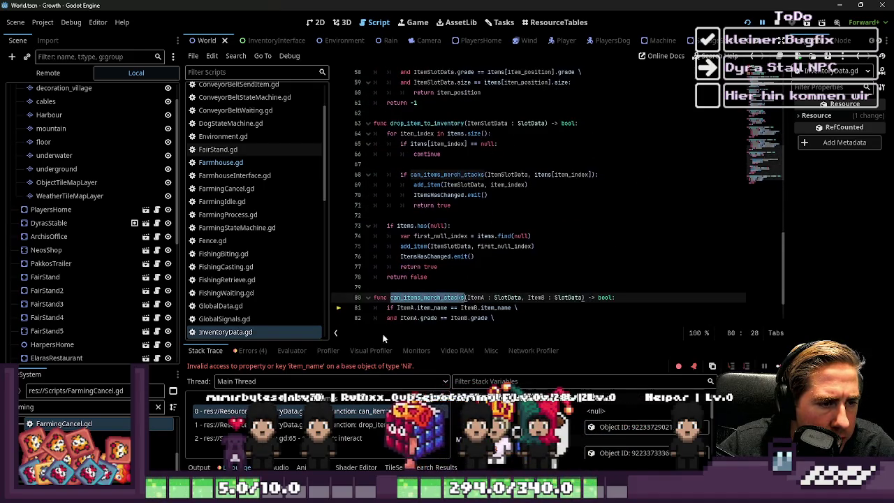
- Follow the stack trace through drop_item_to_inventory to the interact call at Farmhouse.gd line 65
click(378, 424)
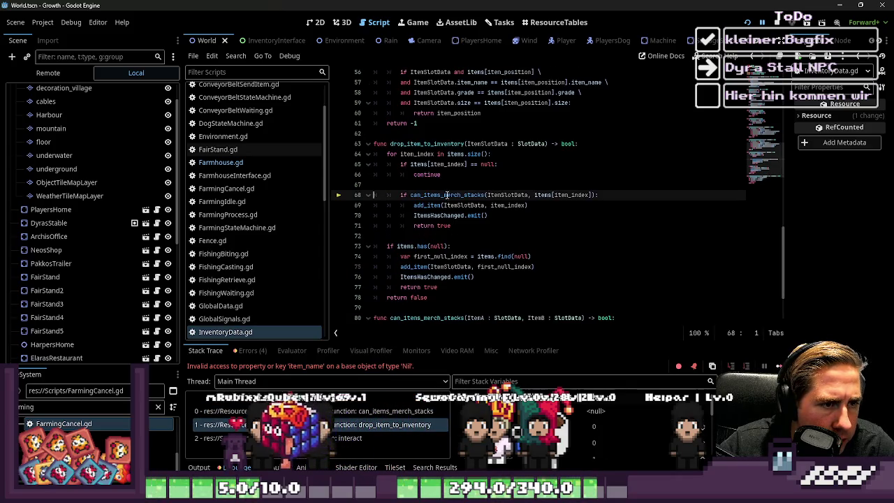
double_click(427, 144)
scroll(467, 244, up, 14)
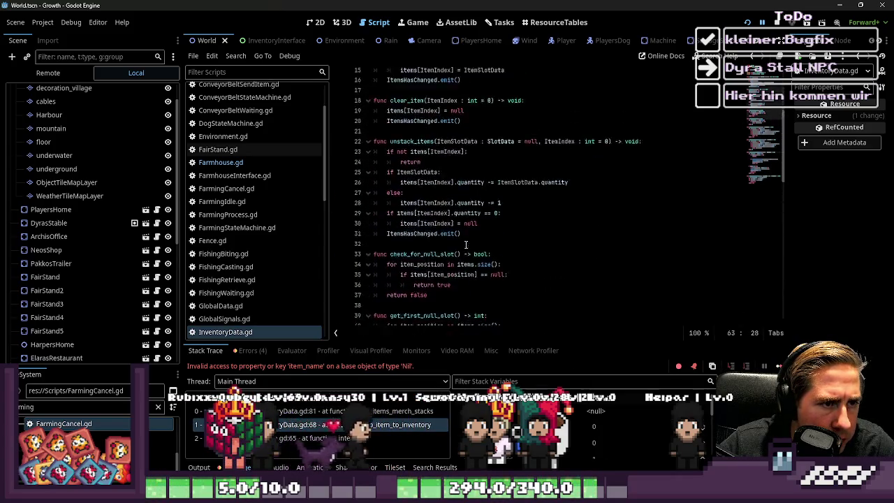
click(289, 410)
click(290, 438)
- Remove the 'active_slot_item &&' check from the line 60 condition
click(455, 226)
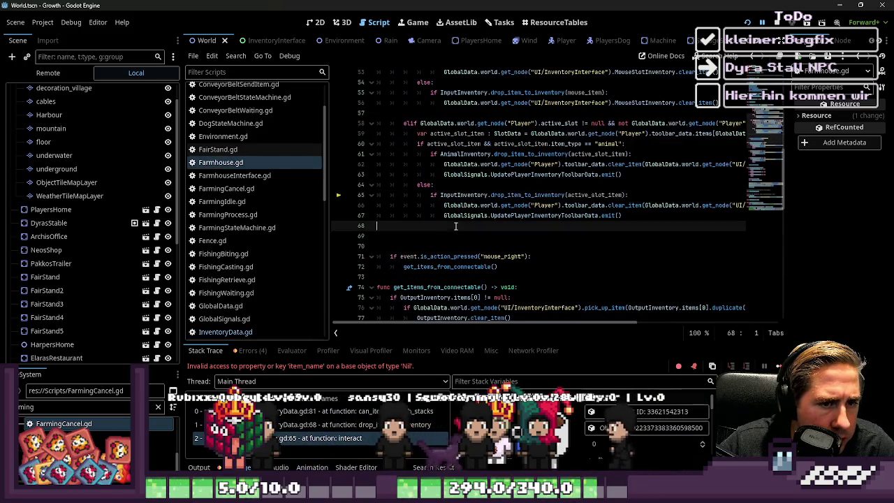
click(456, 193)
click(450, 184)
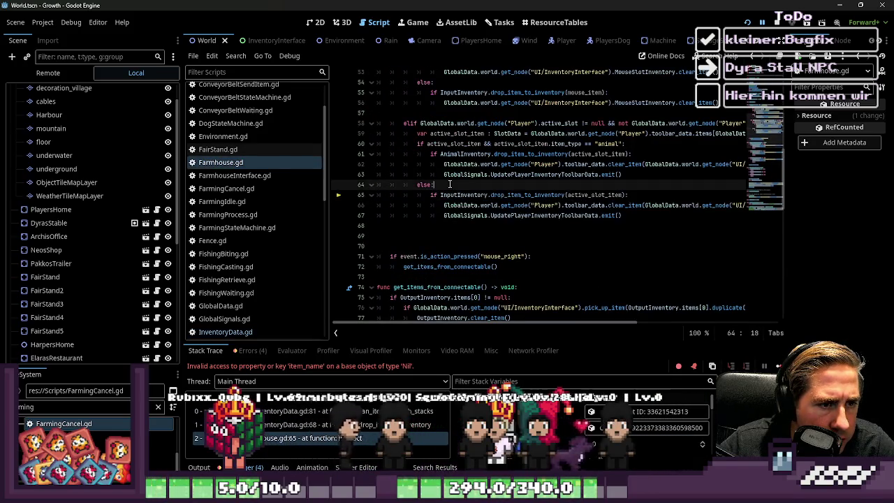
click(493, 144)
drag(493, 144, 447, 145)
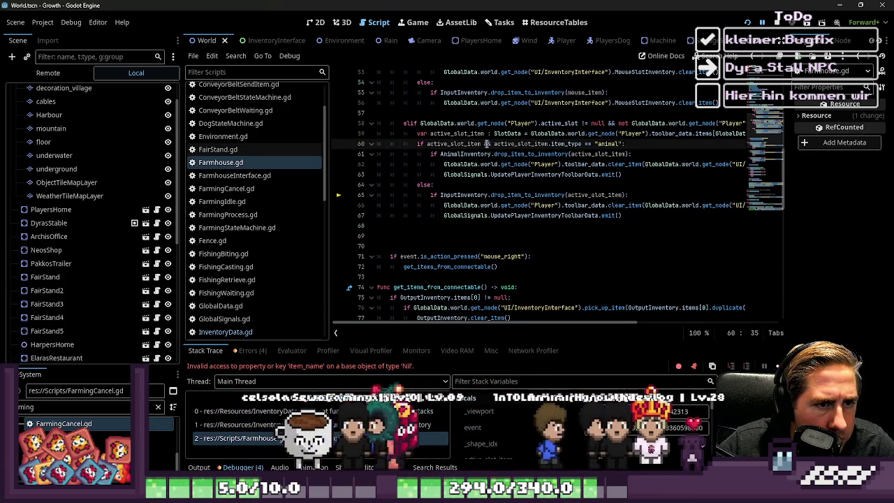
click(491, 144)
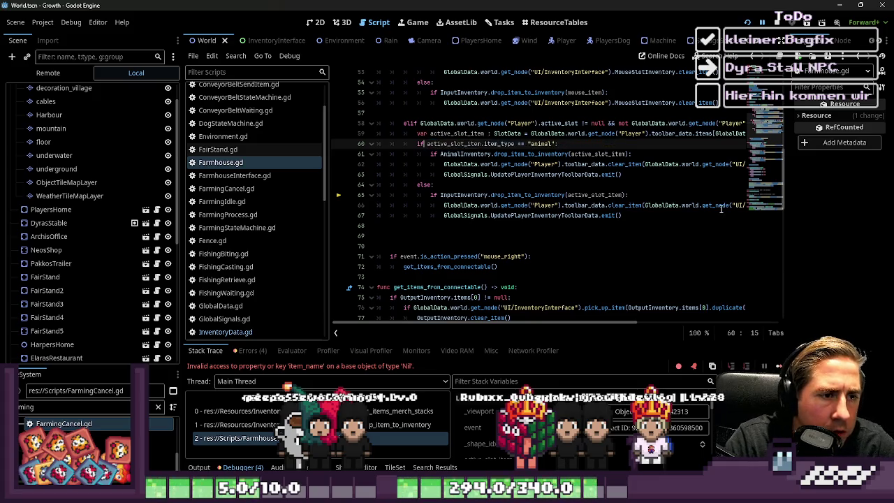
- Insert 'if not active_slot_item: return' above the animal type check, then save and run
key(ctrl+shift+Return)
text(if)
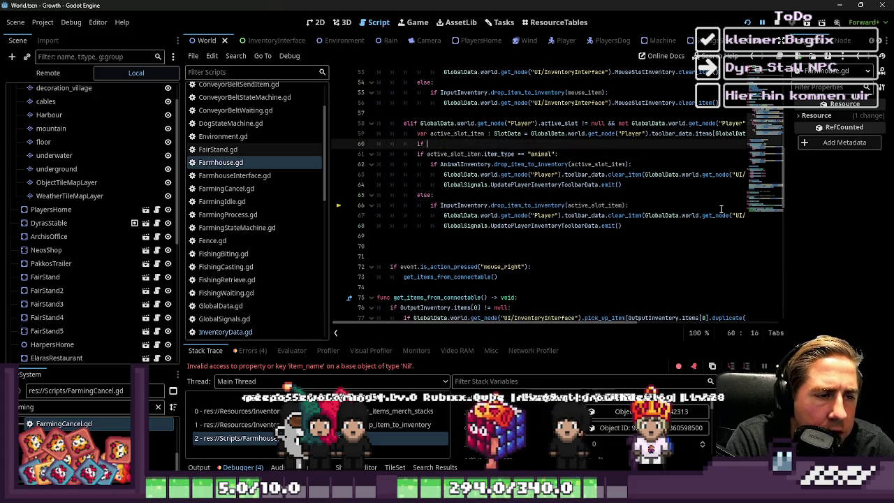
text(notactive_slot_item)
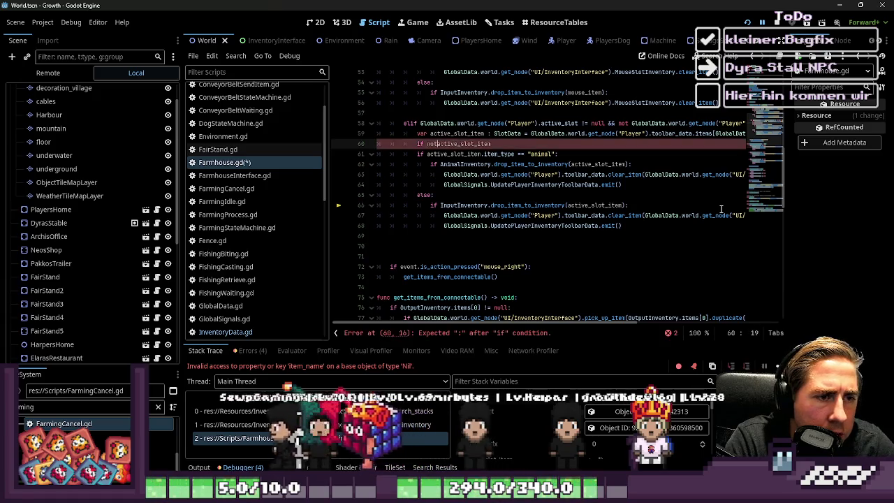
text(:)
key(Return)
text(return)
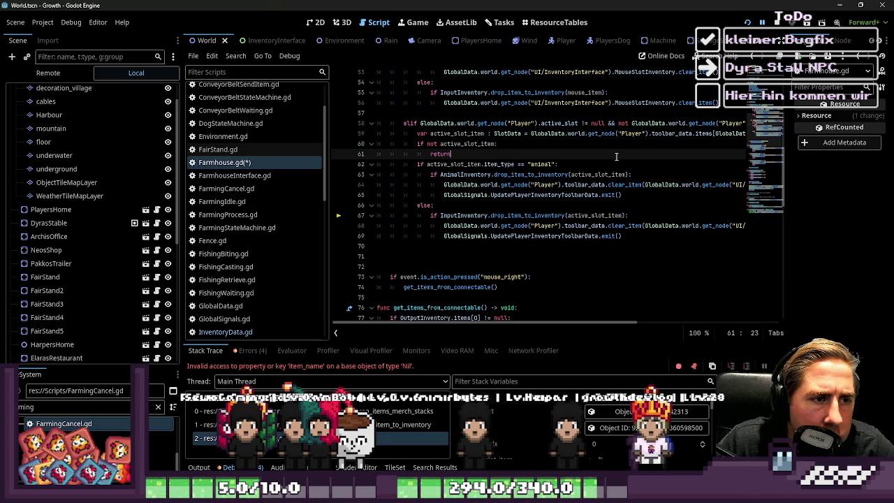
key(F5)
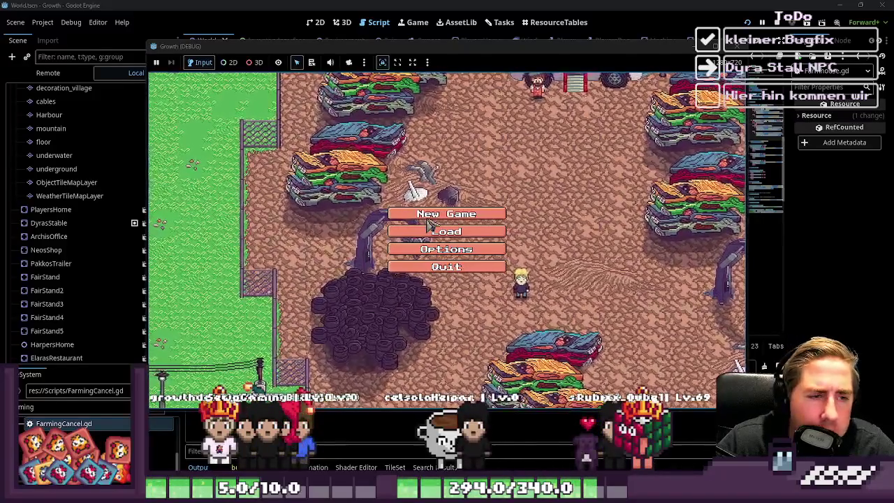
- Choose New Game in Growth's main menu and focus the character Name field
click(454, 213)
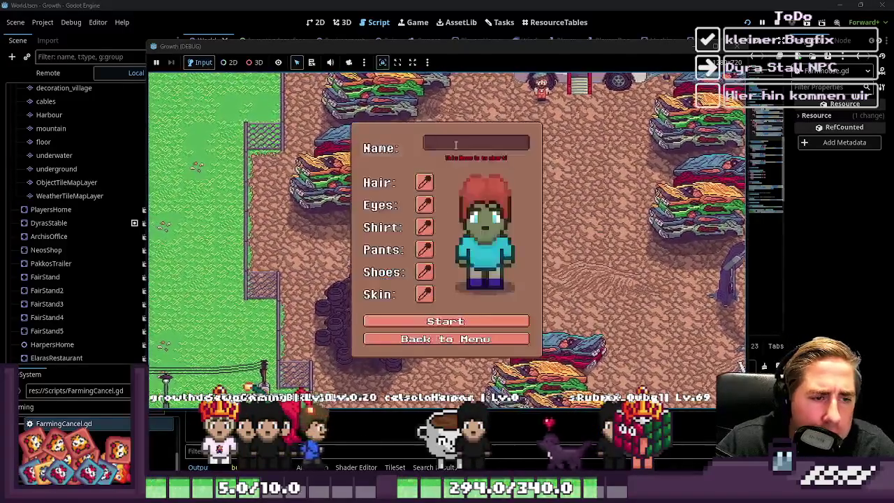
click(456, 144)
- Start the game as character 'asdf', walk right, and toggle the inventory open and closed
text(asdf)
click(461, 320)
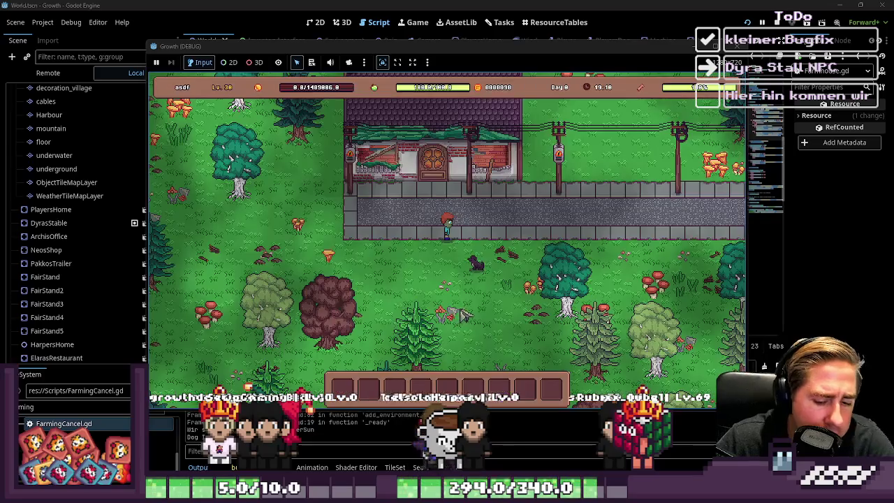
key(i)
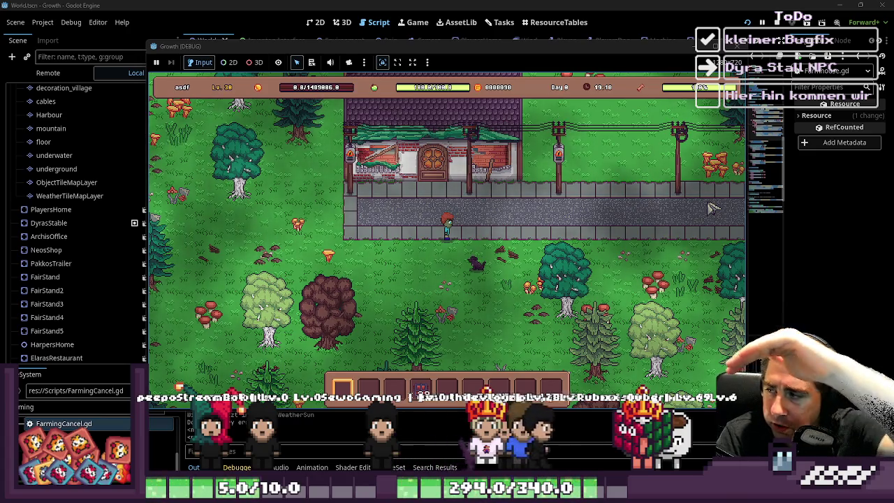
key(d)
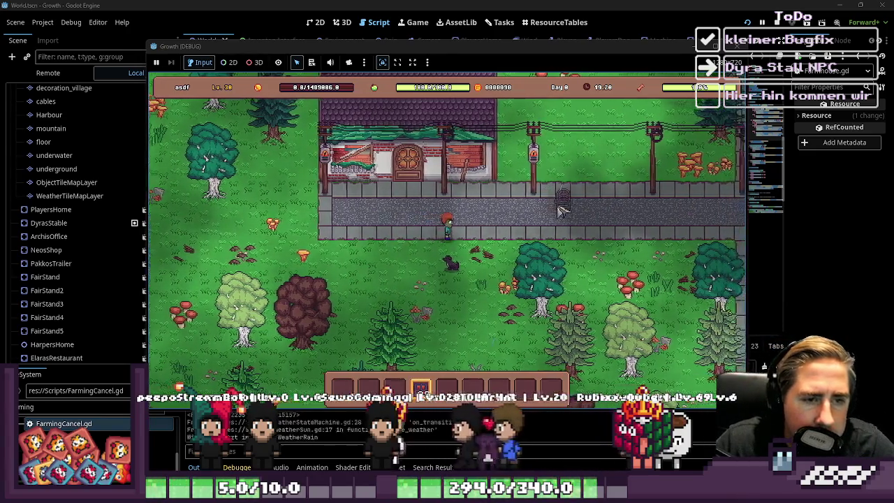
key(i)
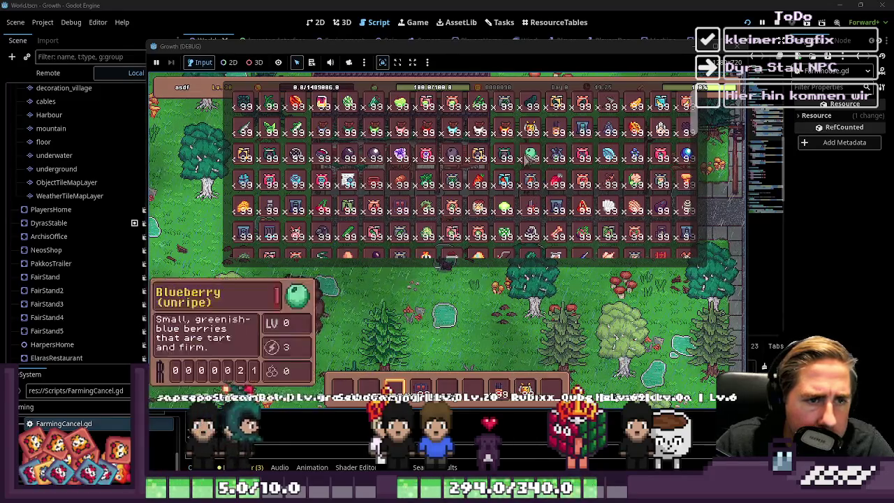
key(i)
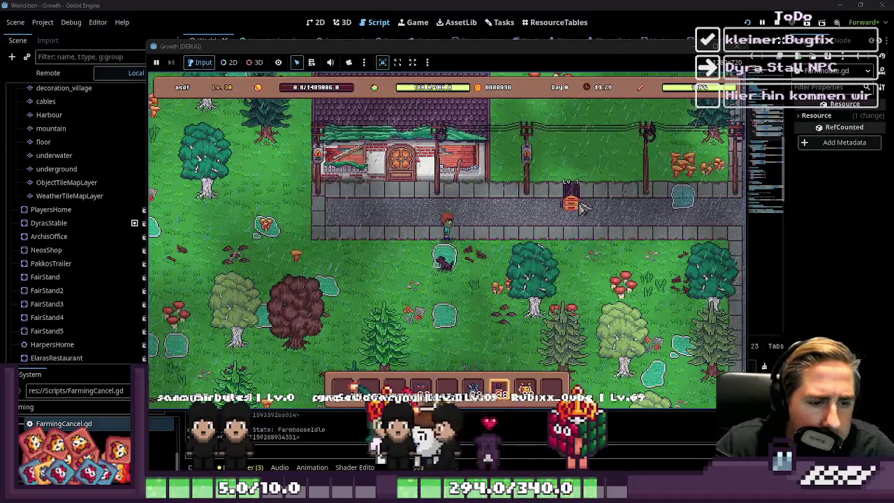
- Cycle hotbar slots, collect the finished items from the farmhouse, then stop the game with F8
scroll(575, 218, up, 2)
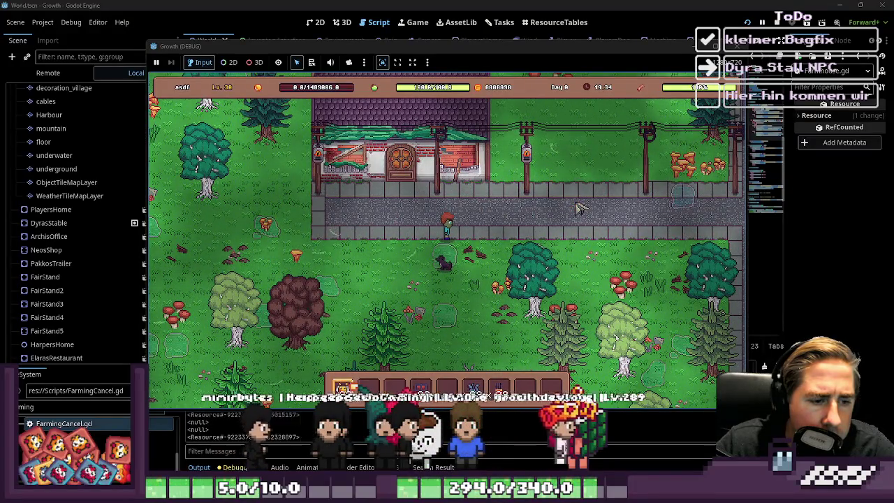
scroll(577, 208, down, 2)
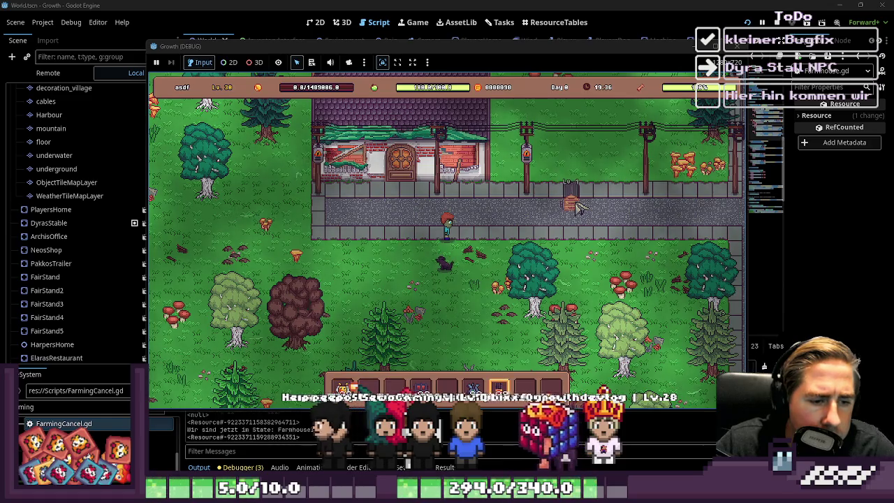
scroll(576, 207, down, 1)
scroll(576, 208, up, 4)
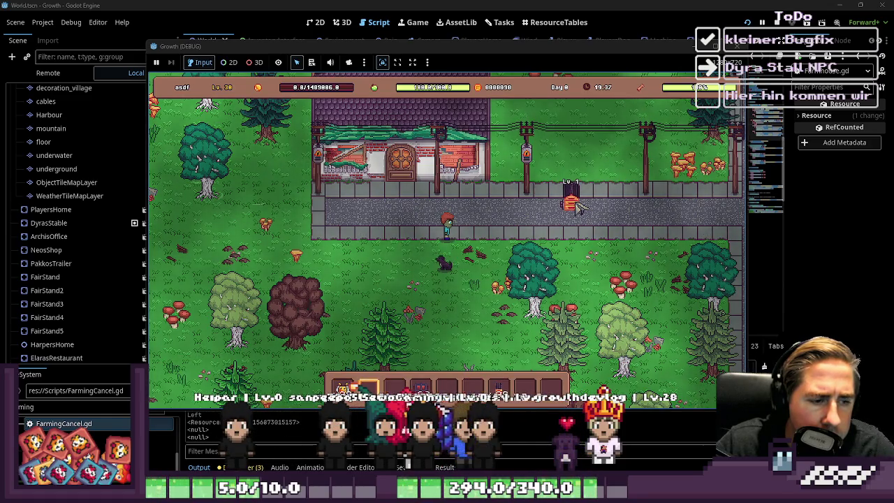
scroll(576, 208, down, 1)
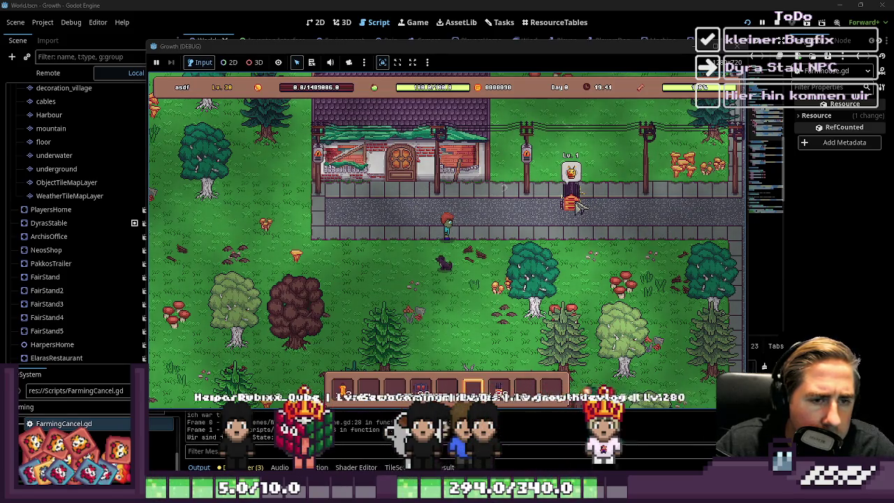
click(576, 206)
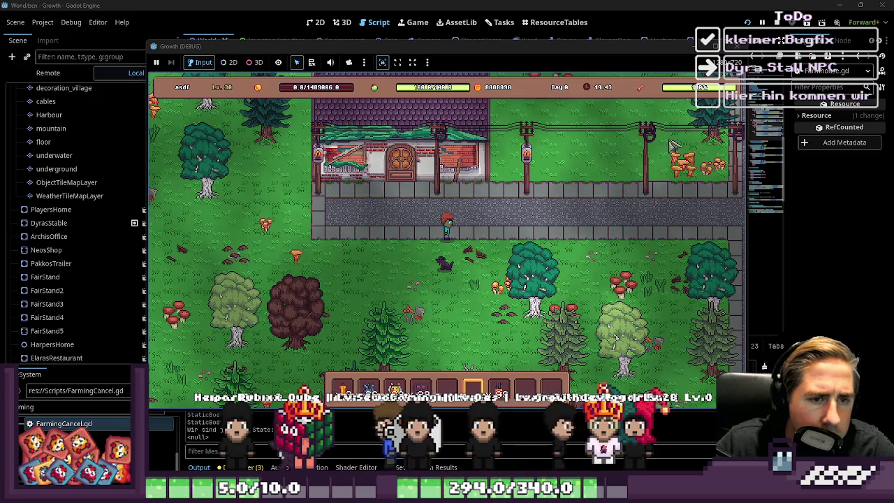
key(F8)
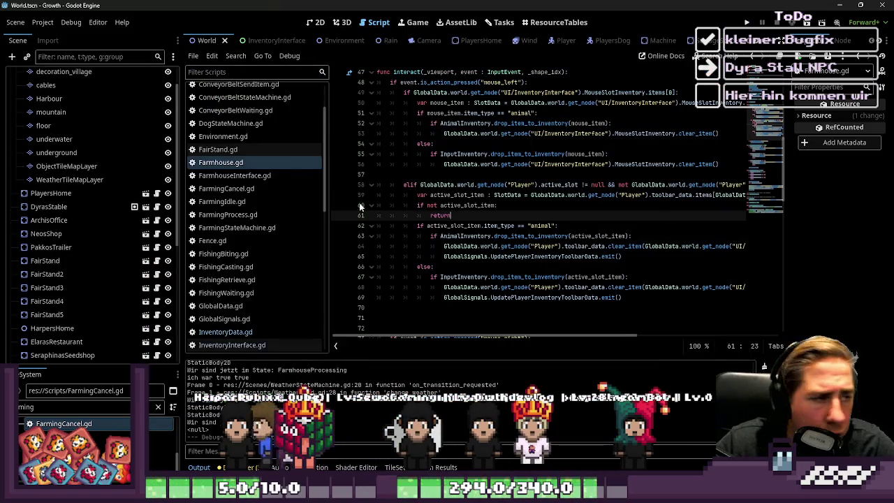
- Open Machine.gd from the script list and scroll through its interact code
scroll(218, 320, down, 3)
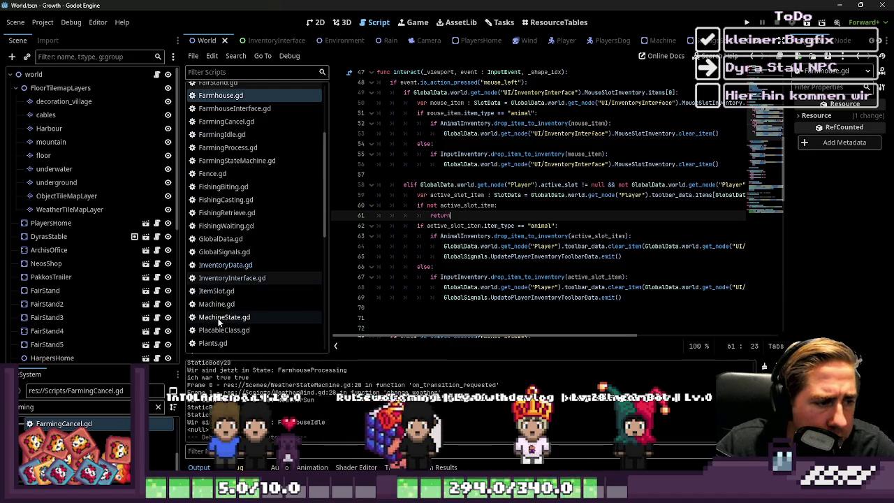
click(217, 304)
scroll(443, 239, down, 5)
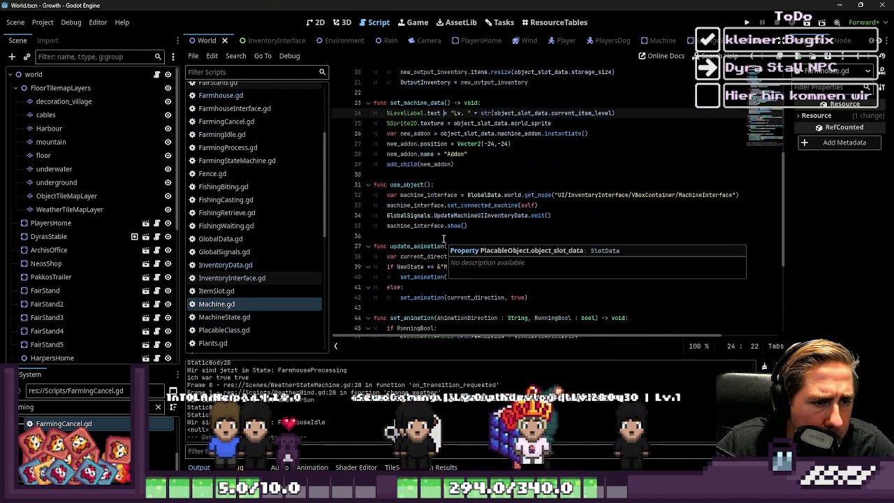
scroll(443, 239, down, 5)
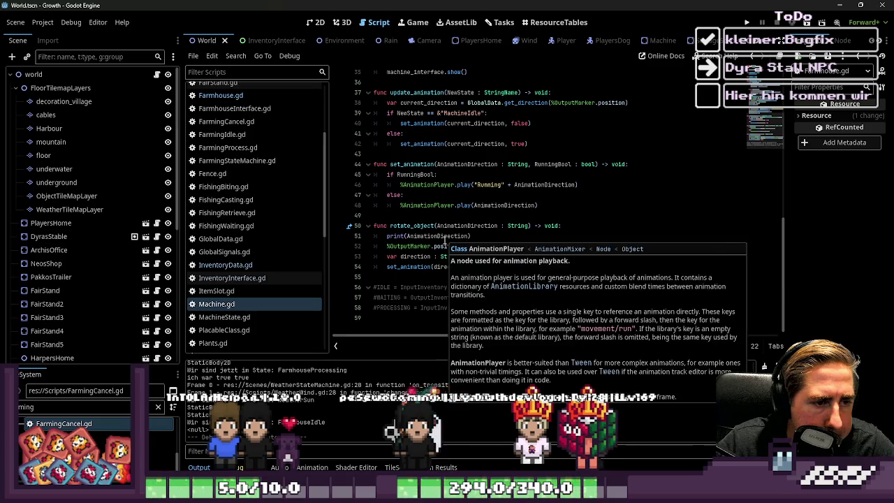
scroll(443, 239, up, 10)
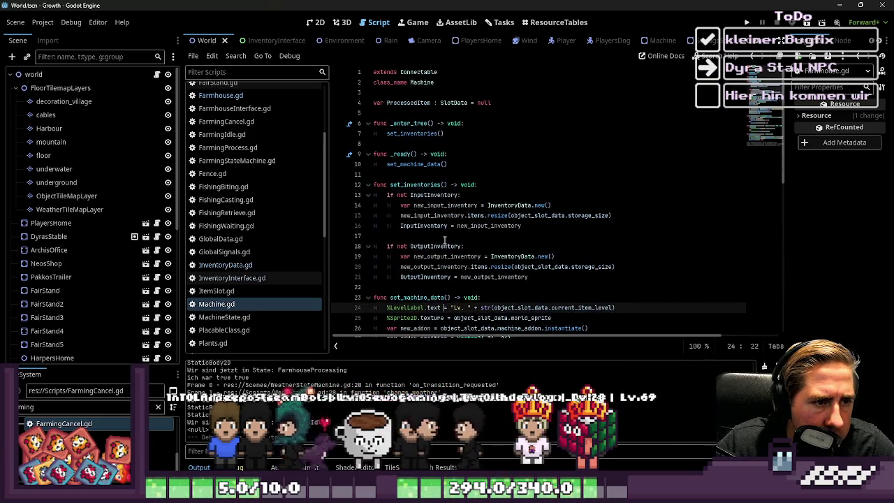
scroll(262, 250, up, 3)
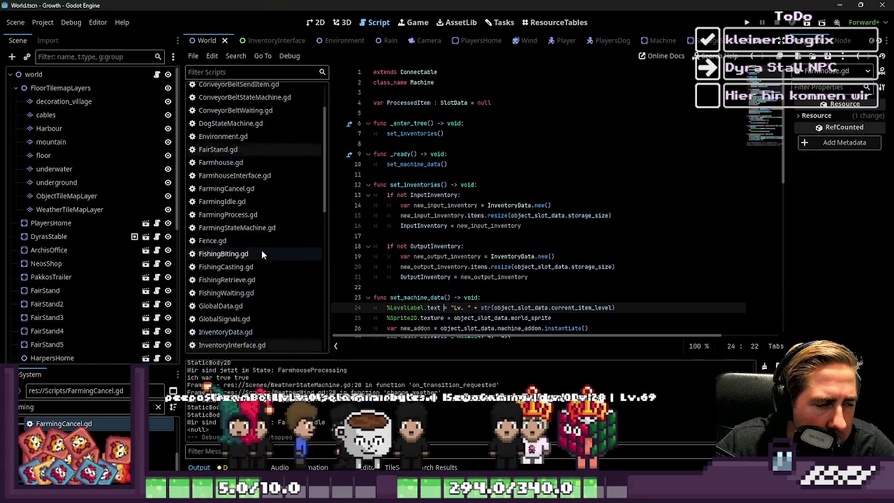
scroll(262, 254, up, 2)
- Open ConnectableClass.gd and examine the pick-up tween and get_items_from_connectable code
ctrl+click(423, 72)
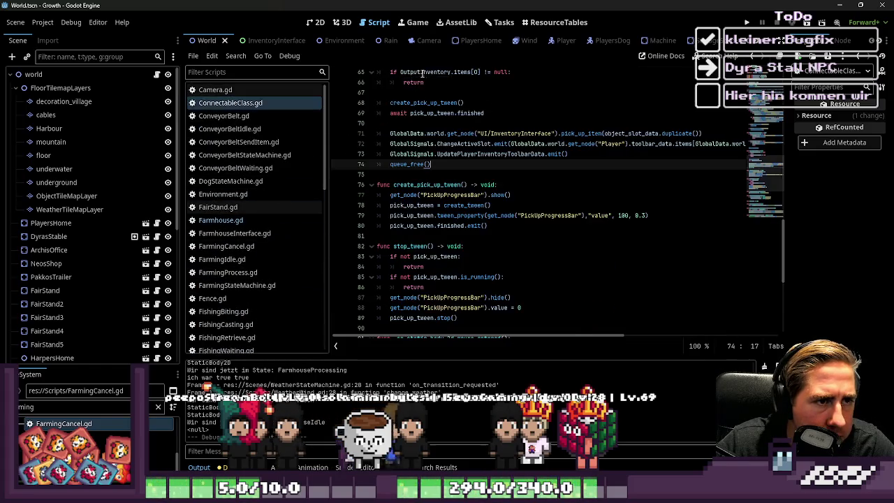
click(457, 196)
scroll(447, 168, down, 5)
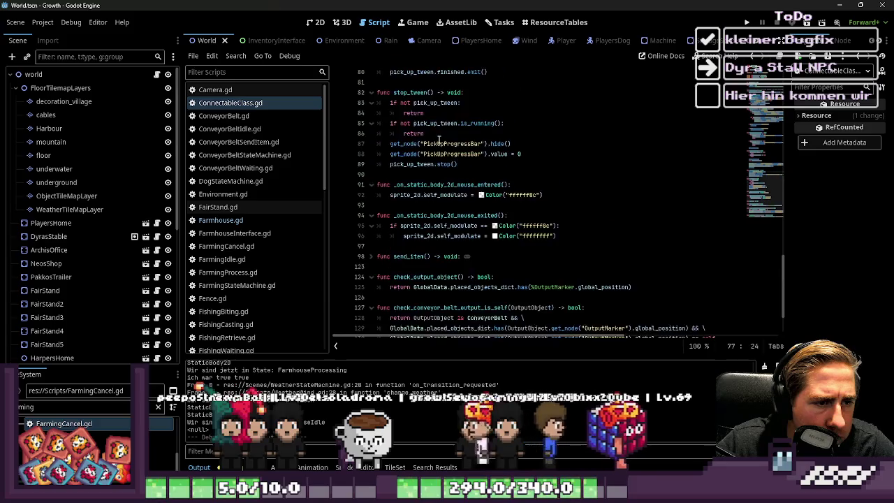
scroll(438, 140, up, 15)
click(429, 215)
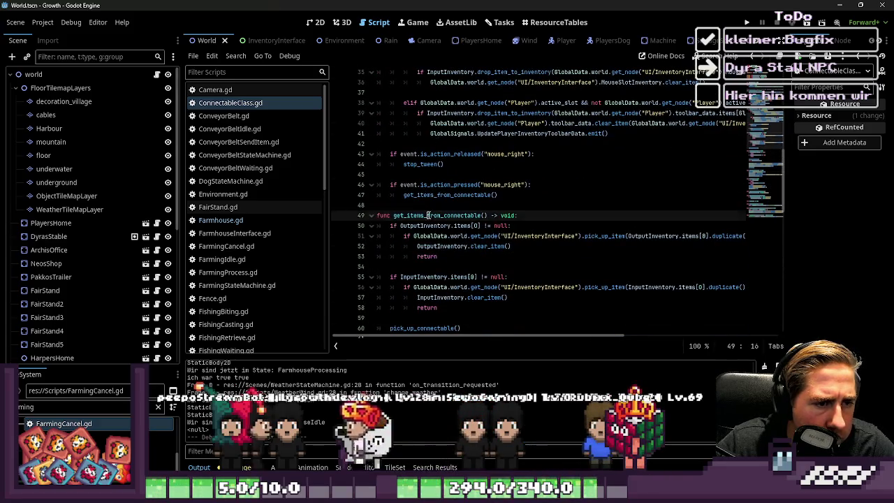
double_click(429, 215)
scroll(454, 244, down, 2)
scroll(487, 275, up, 10)
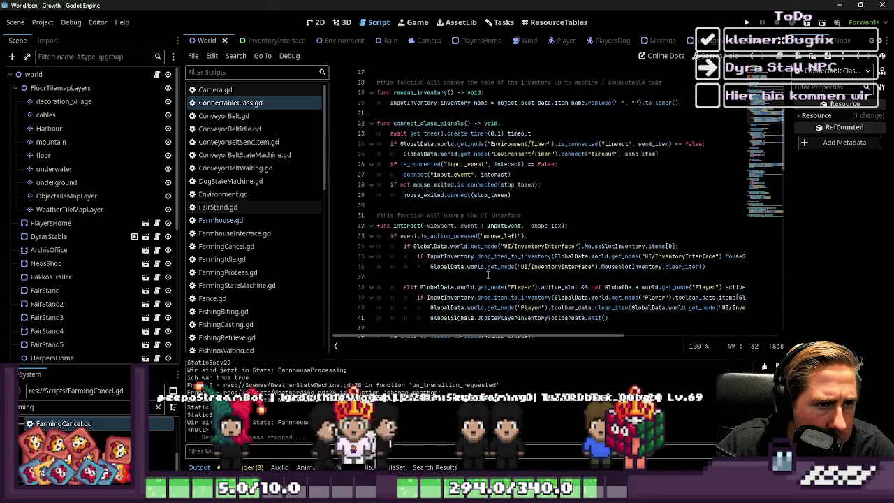
scroll(488, 275, down, 3)
- Review the line 38 active_slot check and the drop_item_to_inventory call, then run the project
click(418, 195)
key(Up)
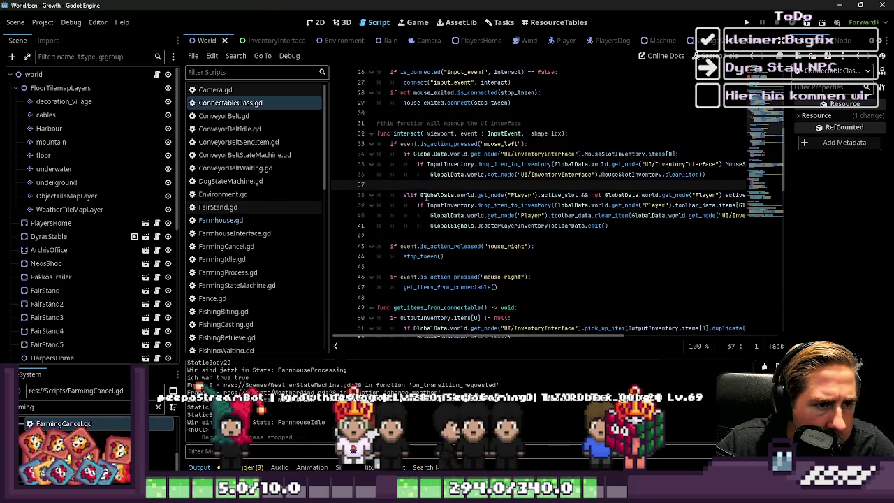
click(421, 196)
drag(579, 195, 420, 195)
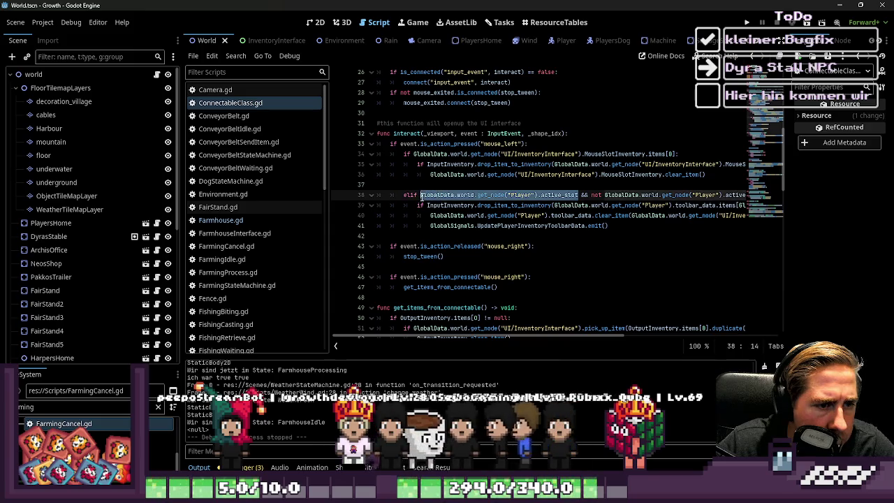
click(463, 215)
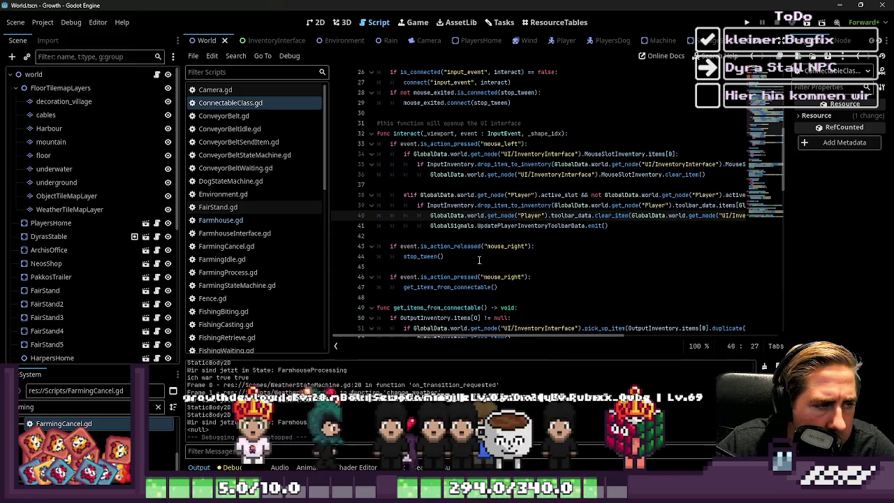
click(503, 235)
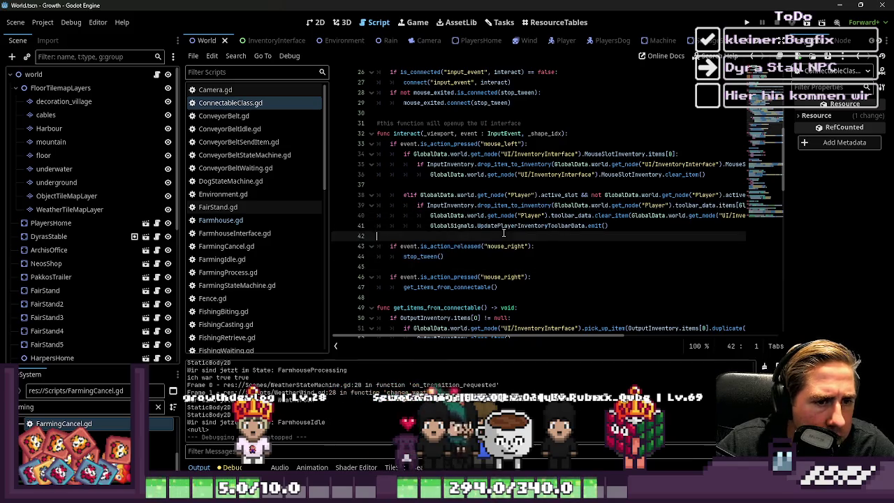
double_click(506, 205)
key(F5)
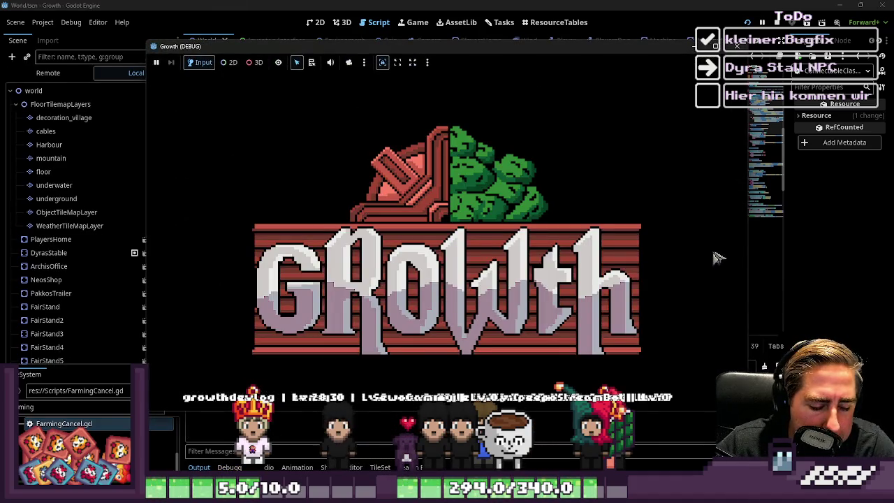
- Start a new game as 'dsa', select carrot seeds in hotbar slot 5, and place them into the farmhouse
click(438, 217)
text(dsa)
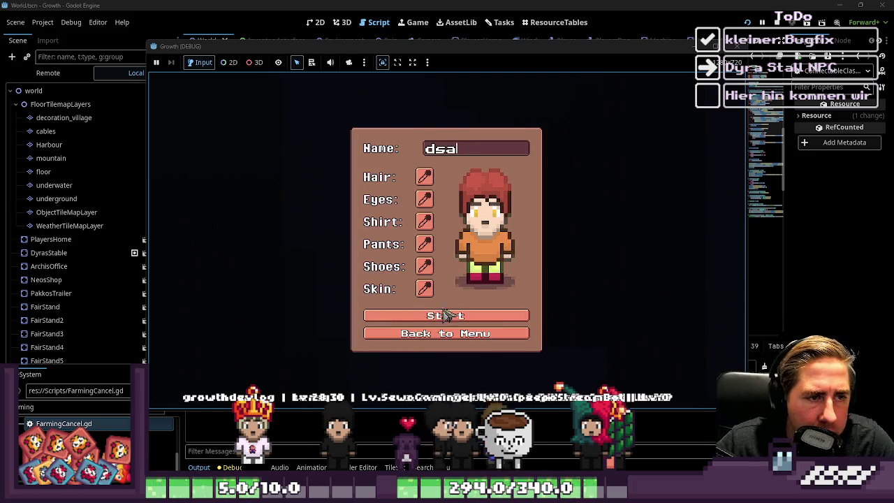
click(437, 318)
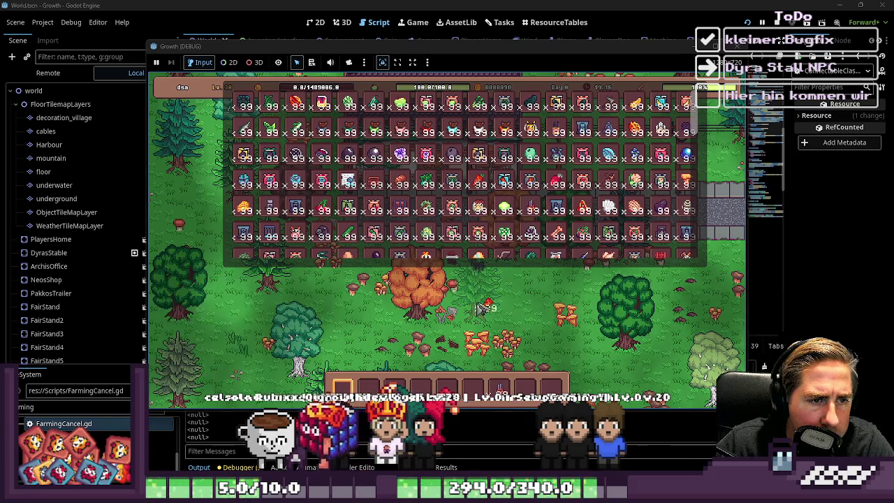
key(i)
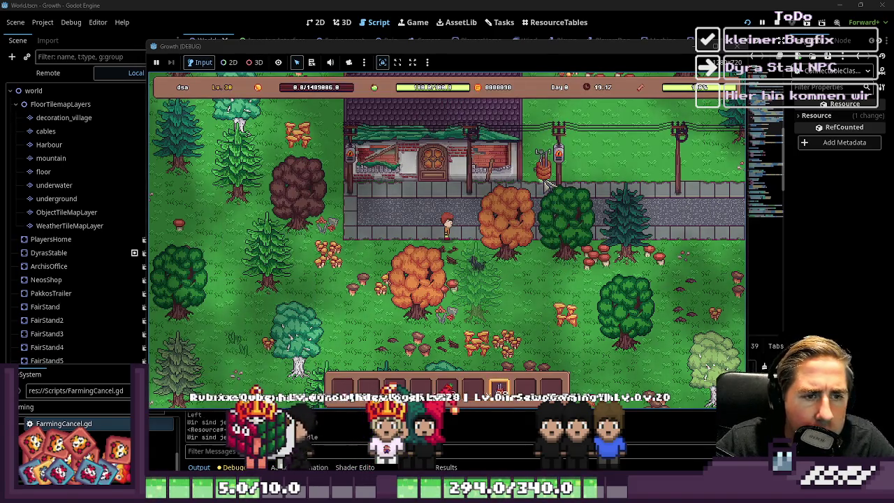
key(5)
click(544, 174)
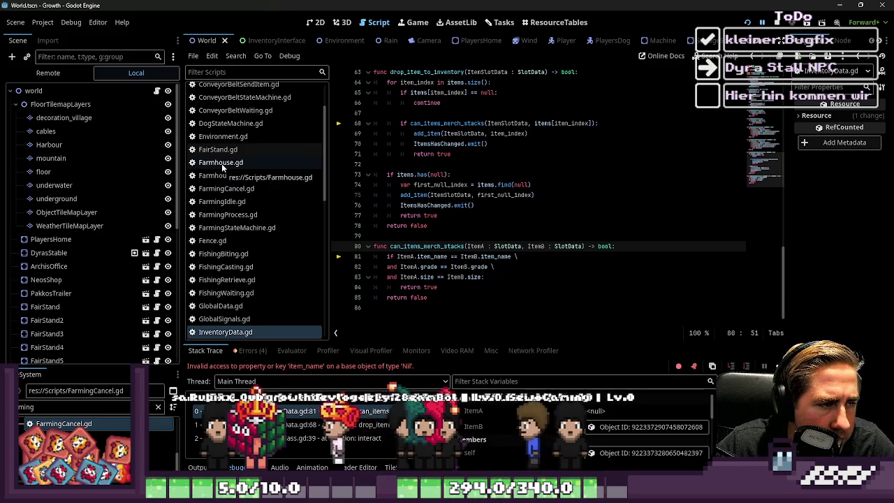
- Open ConnectableClass.gd and narrow the script list and scene panel to widen the code view
scroll(222, 163, up, 3)
click(231, 103)
click(530, 184)
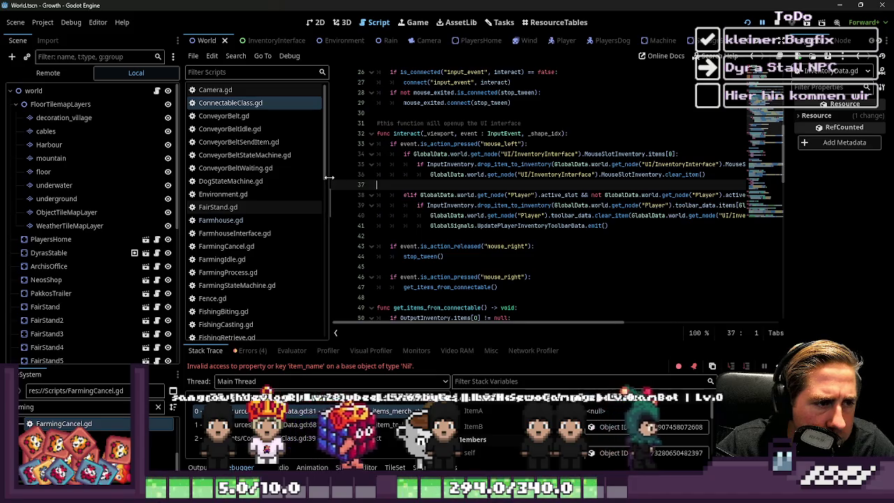
drag(328, 177, 286, 179)
drag(180, 188, 84, 189)
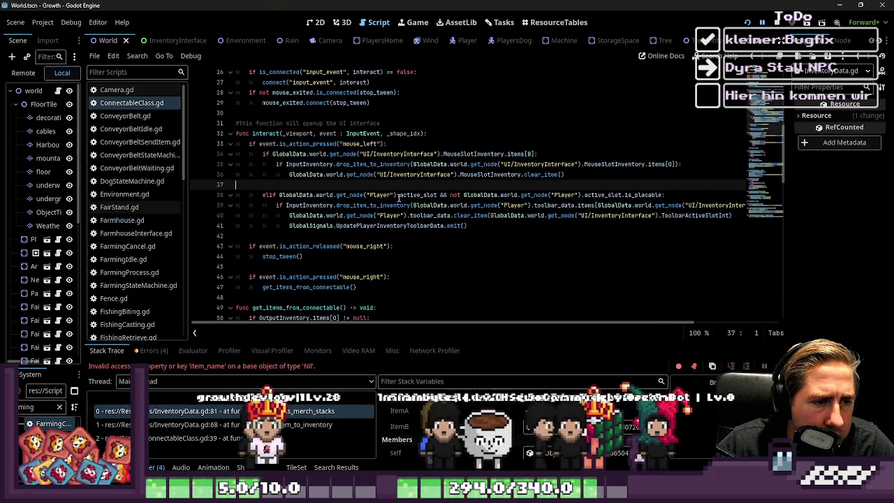
- Select the toolbar active-slot item expression and insert a blank line above the drop_item_to_inventory call
drag(437, 194, 278, 195)
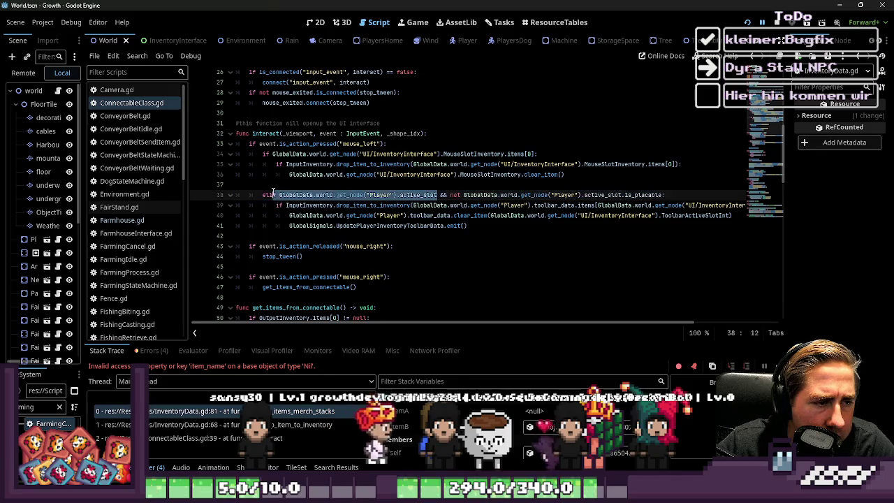
click(436, 194)
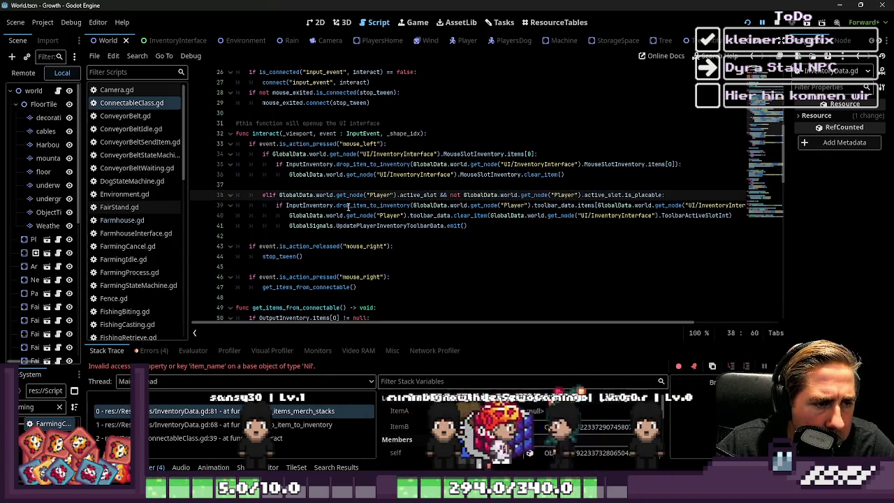
drag(417, 205, 741, 205)
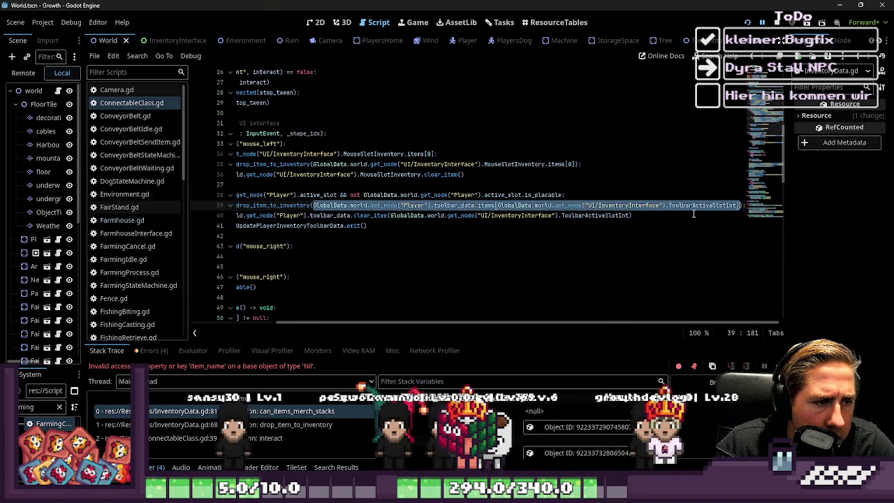
key(ctrl+shift+Return)
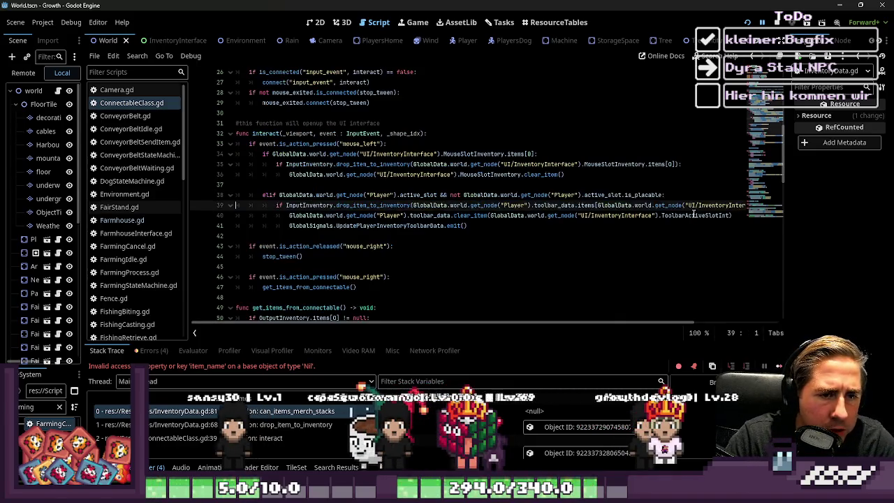
- Store the pasted toolbar item in 'var active_slot_item : SlotData' and add 'if not active_slot_item: return'
text(var a)
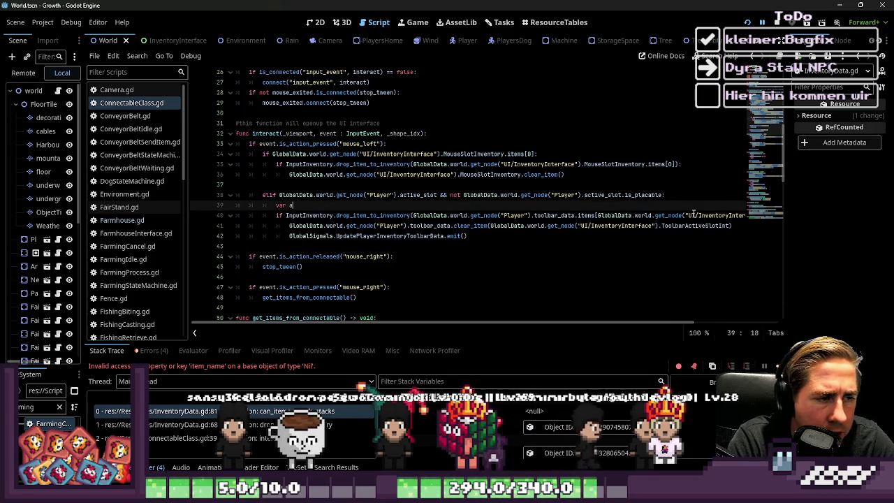
text(ctive_slot_ite)
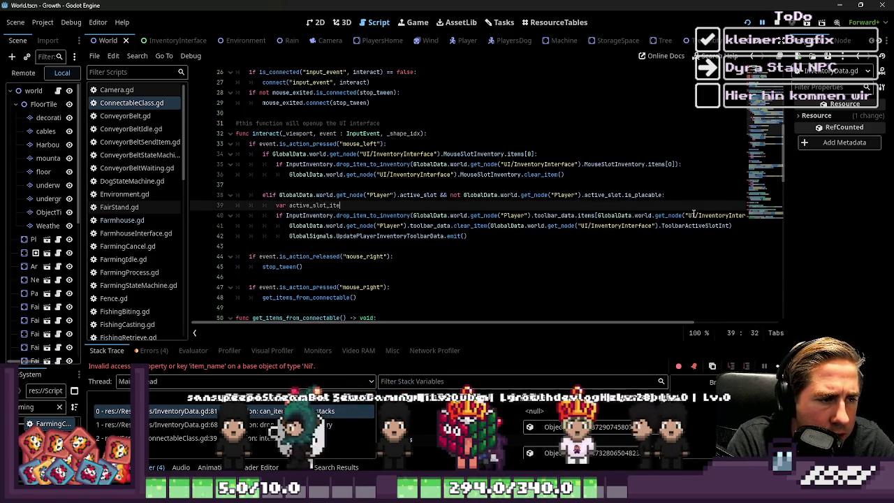
text(,)
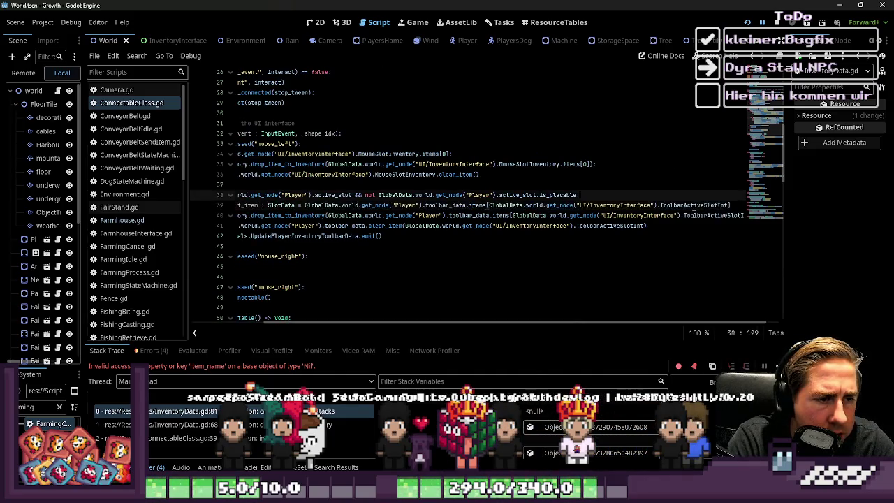
key(ctrl+v)
key(Return)
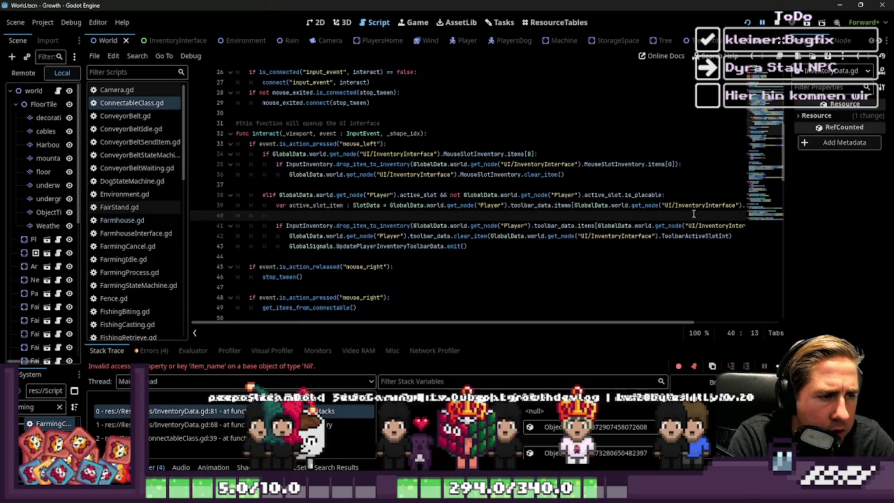
text(if )
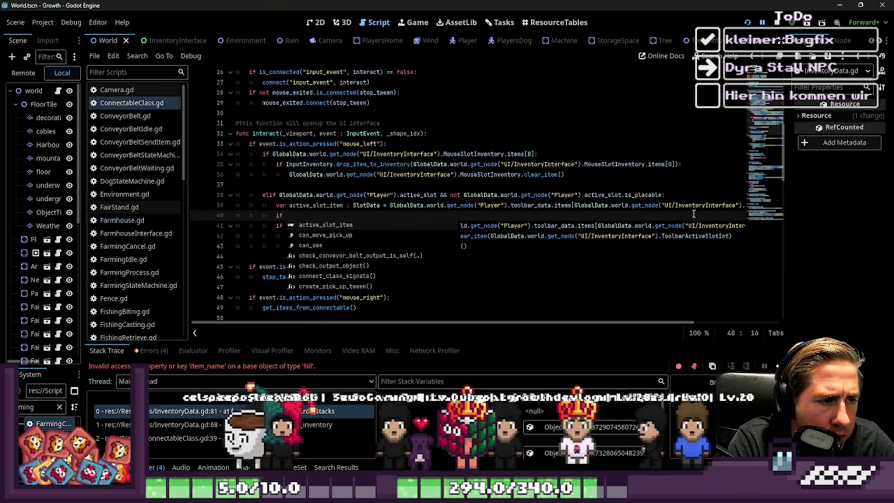
text(a)
key(BackSpace)
text(not ac)
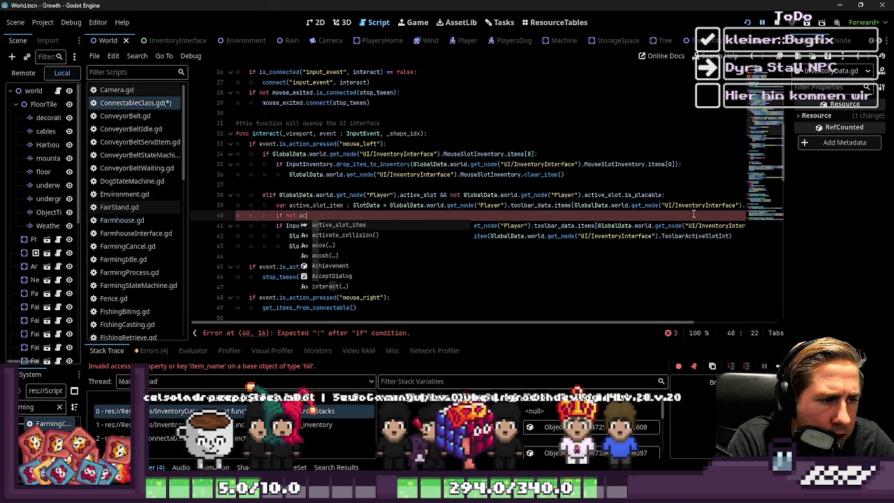
key(Return)
text(:)
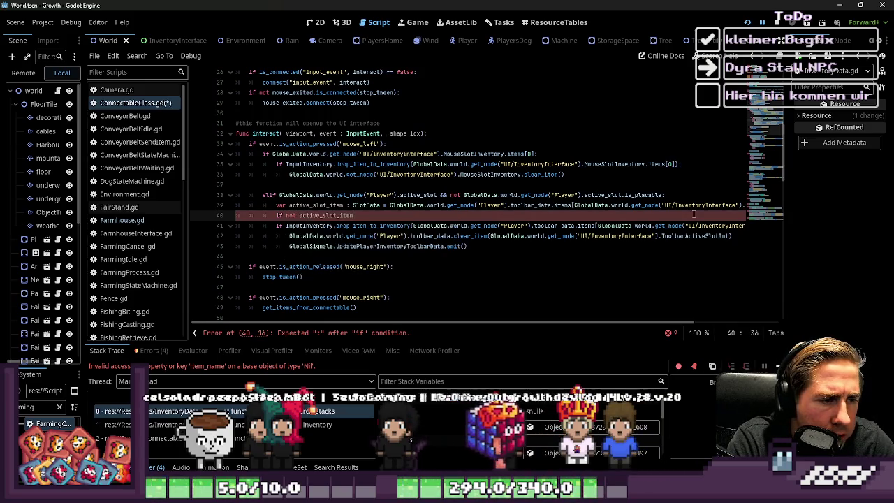
key(Return)
text(return)
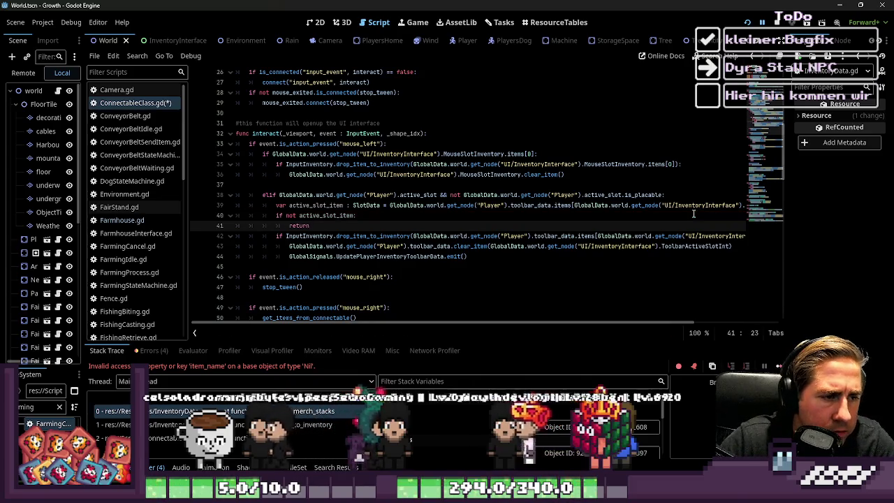
- Pass active_slot_item to drop_item_to_inventory in place of the old argument and save the script
double_click(299, 195)
double_click(306, 205)
key(ctrl+c)
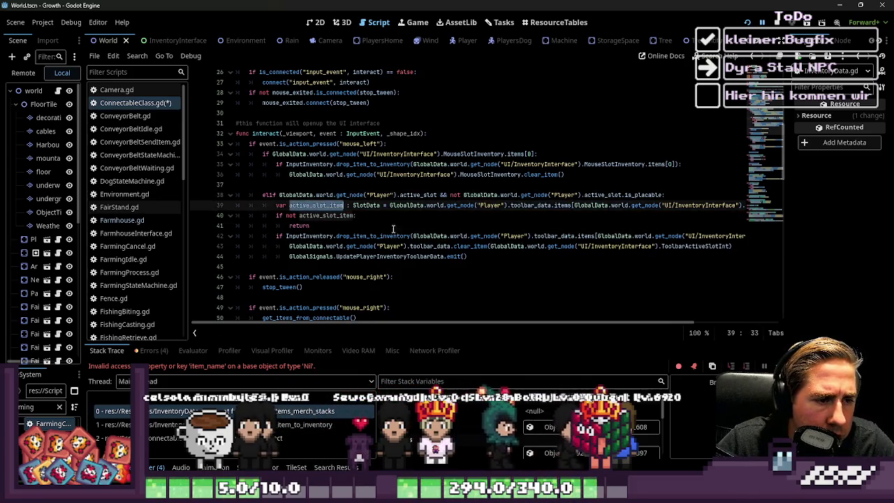
click(412, 236)
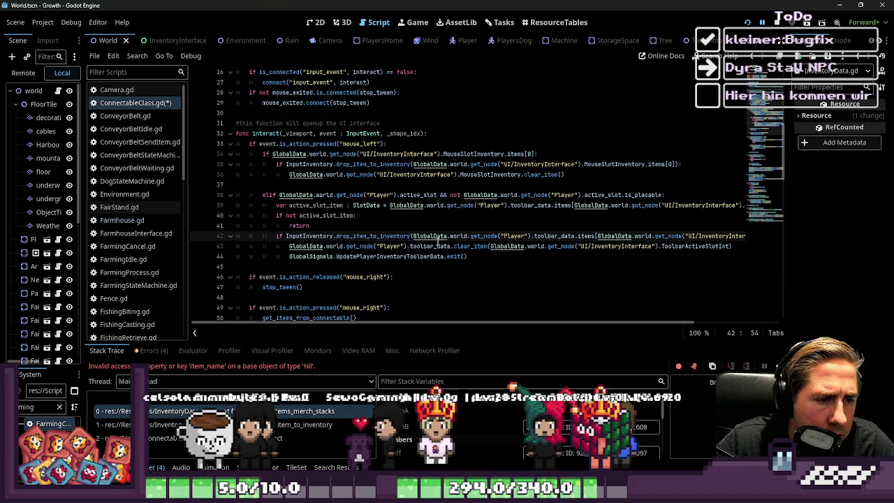
key(ctrl+shift+Right)
key(ctrl+shift+Right)
key(ctrl+shift+Right)
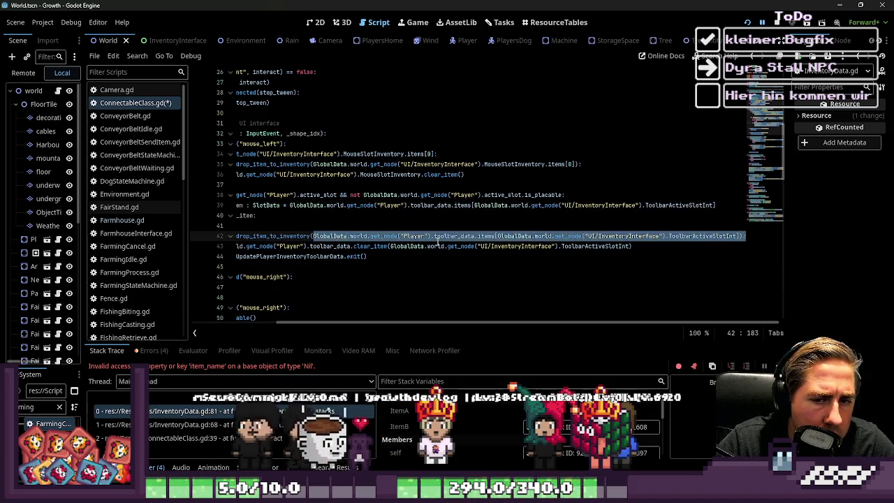
key(ctrl+v)
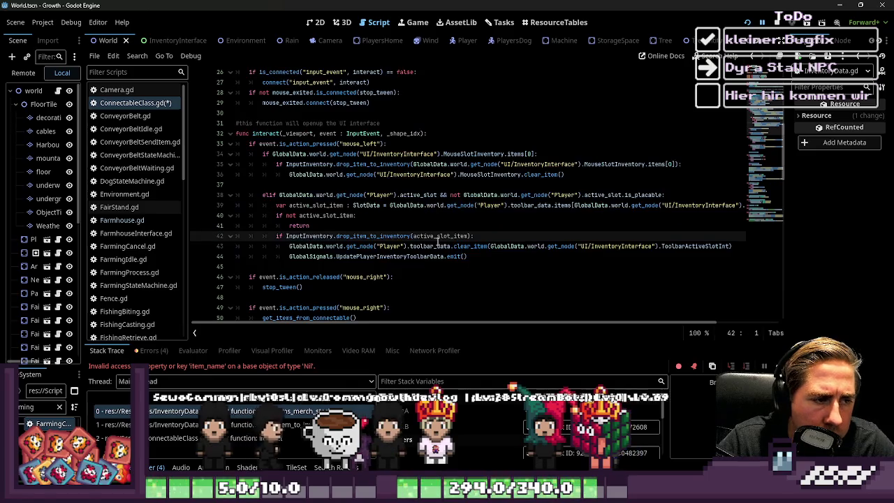
key(Down)
key(Down)
key(ctrl+s)
click(441, 235)
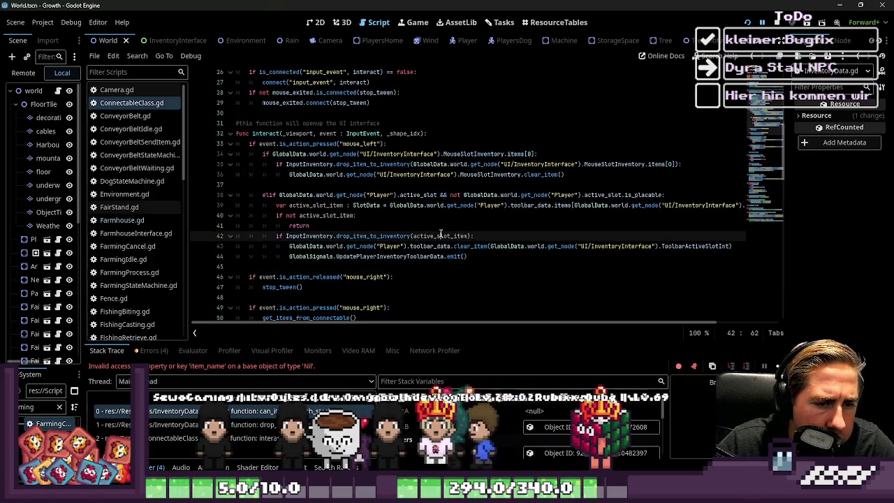
click(459, 220)
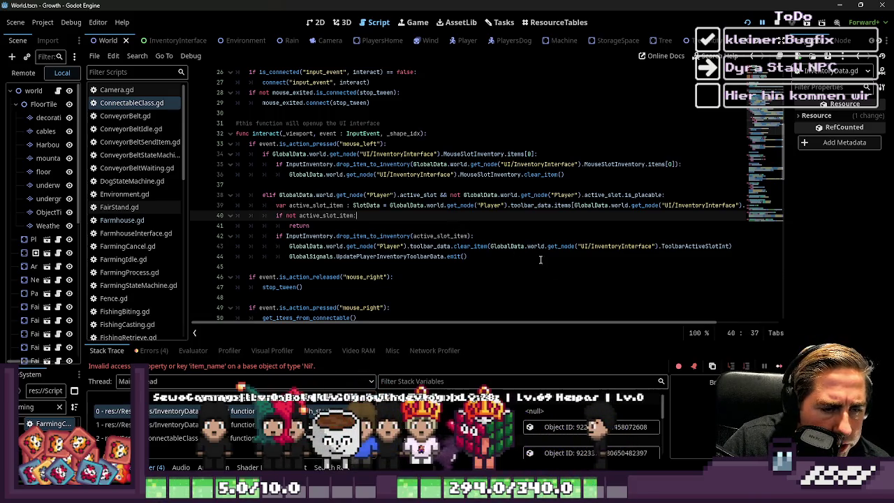
mouse_move(561, 323)
mouse_down()
mouse_move(605, 324)
mouse_move(559, 324)
mouse_up()
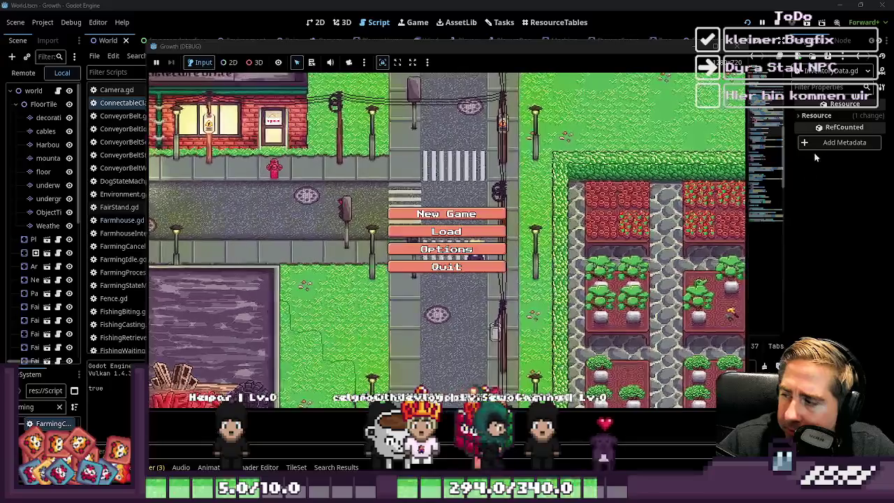
- Play-test a new game under a character name, place the hotbar carrot near the house, then stop with F8
click(442, 218)
text(sadox)
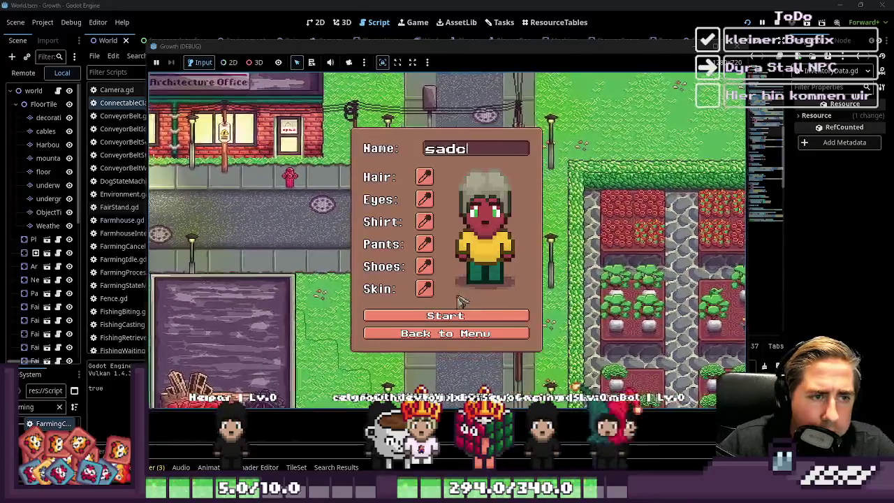
click(447, 318)
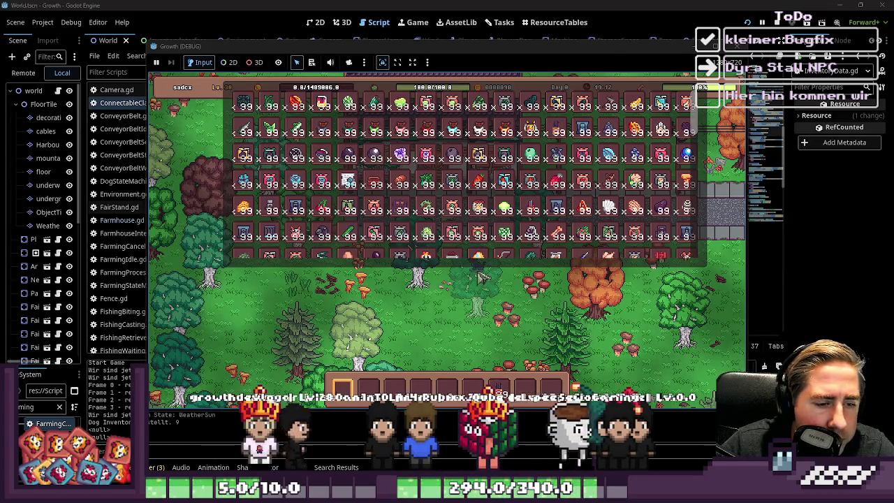
scroll(482, 277, down, 2)
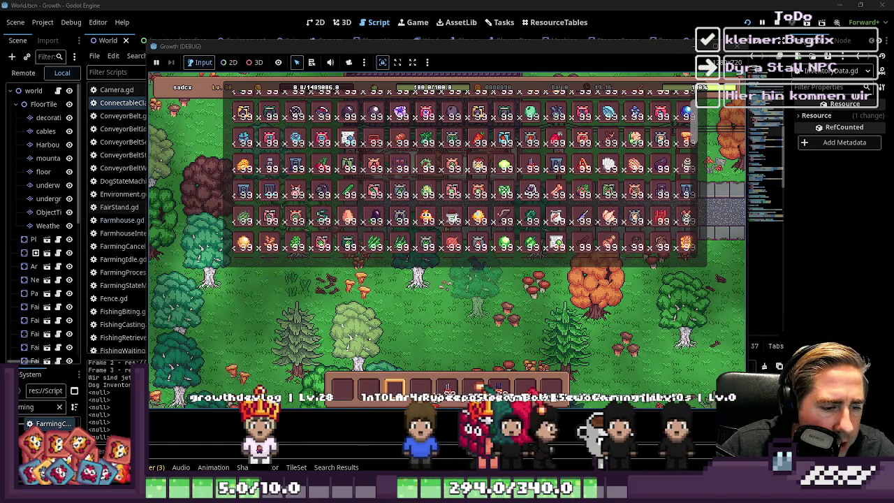
click(510, 279)
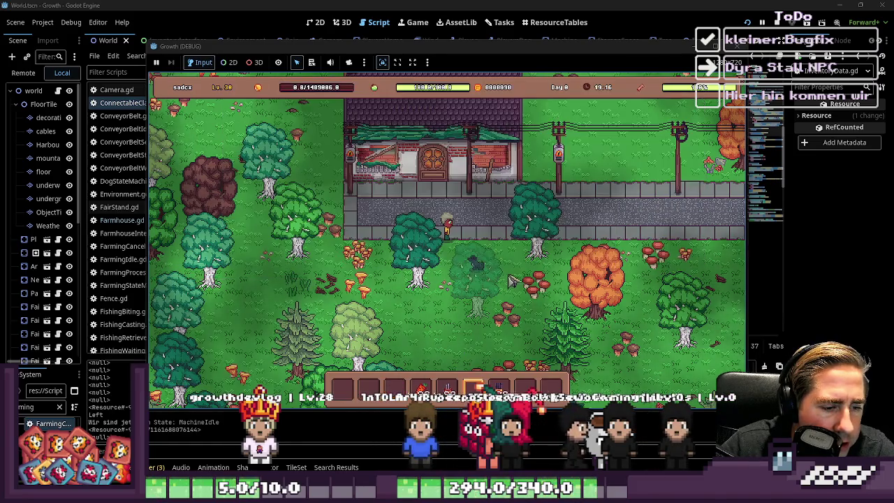
click(487, 209)
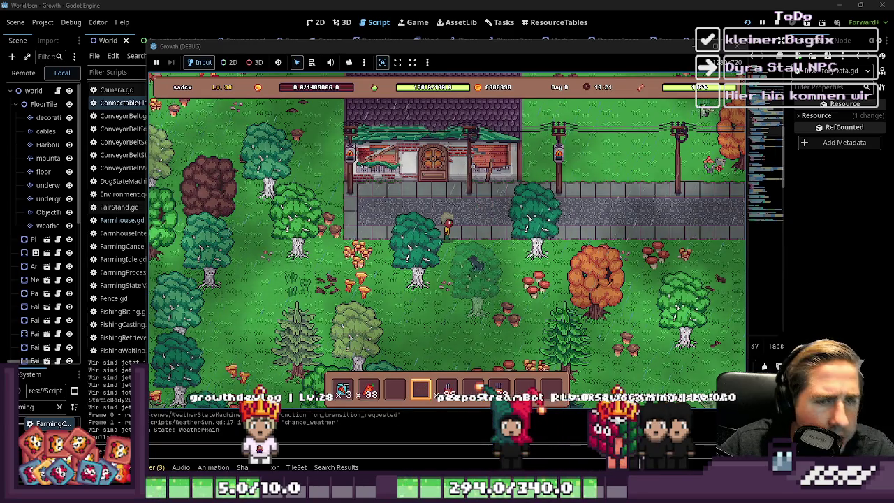
key(F8)
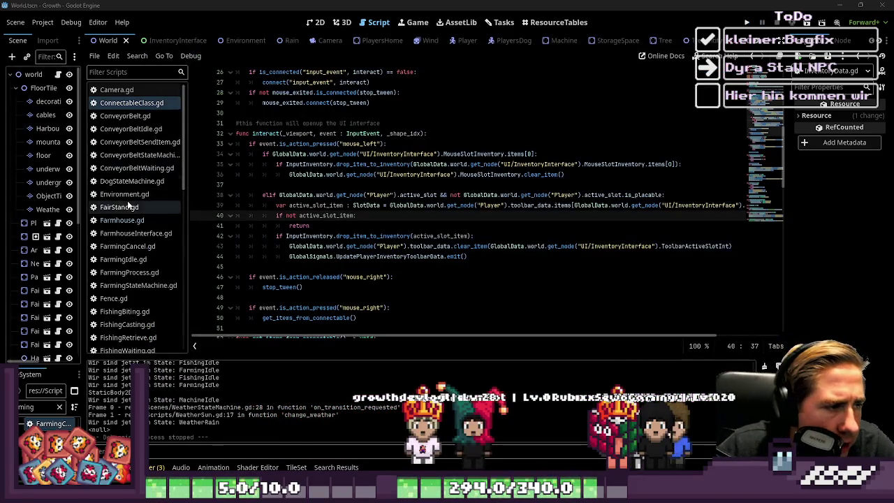
- Widen the script list and open Trap.gd to look at its connect_class_signals() call
scroll(128, 203, down, 5)
scroll(110, 281, down, 1)
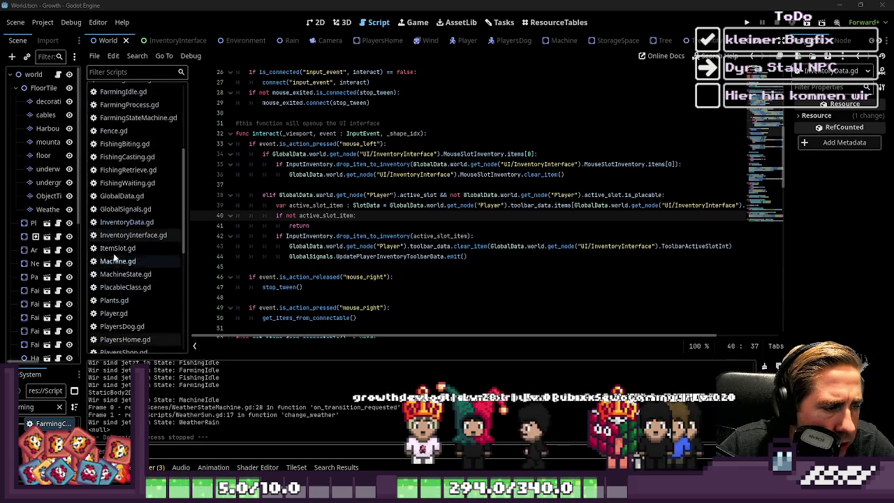
drag(189, 242, 236, 233)
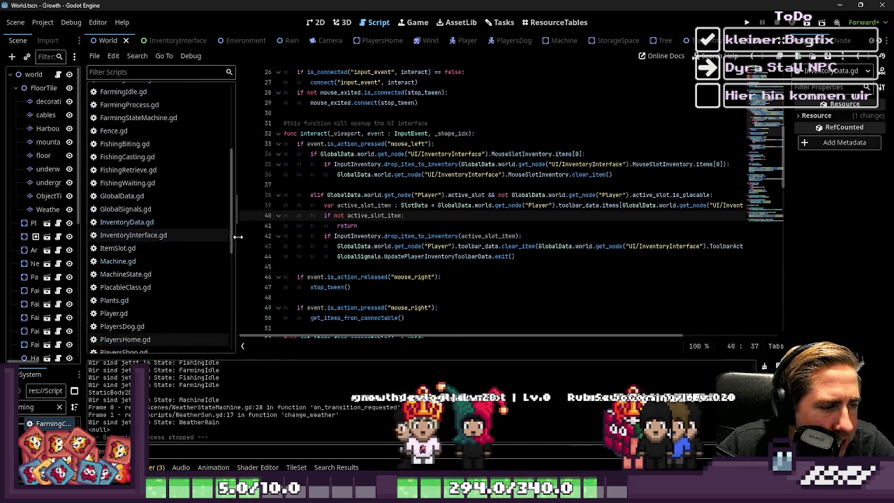
scroll(158, 212, up, 5)
scroll(147, 222, down, 10)
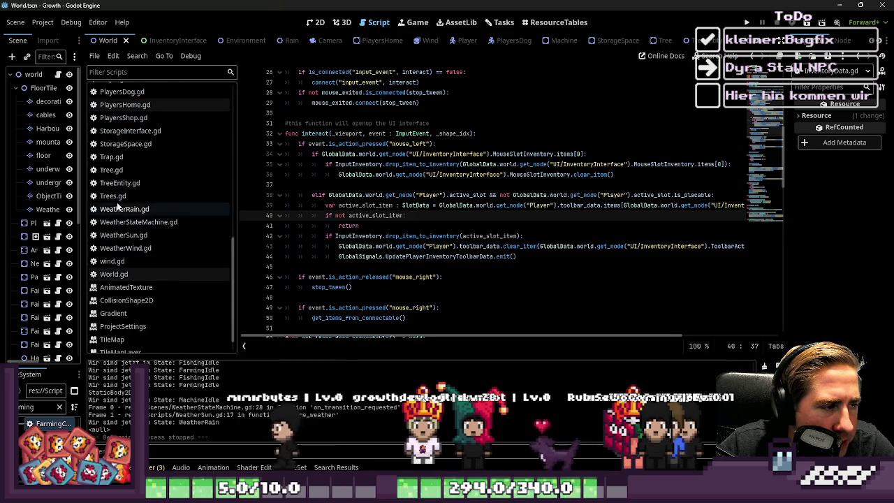
click(127, 157)
click(361, 195)
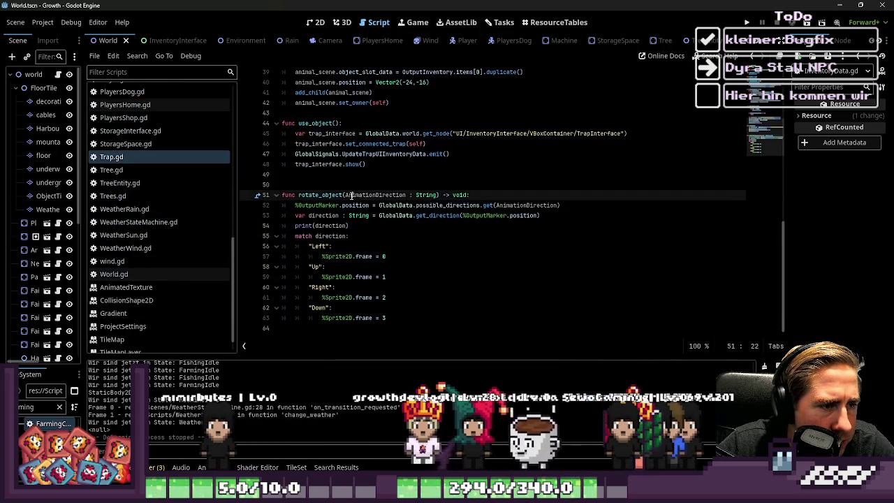
scroll(361, 196, up, 10)
click(381, 195)
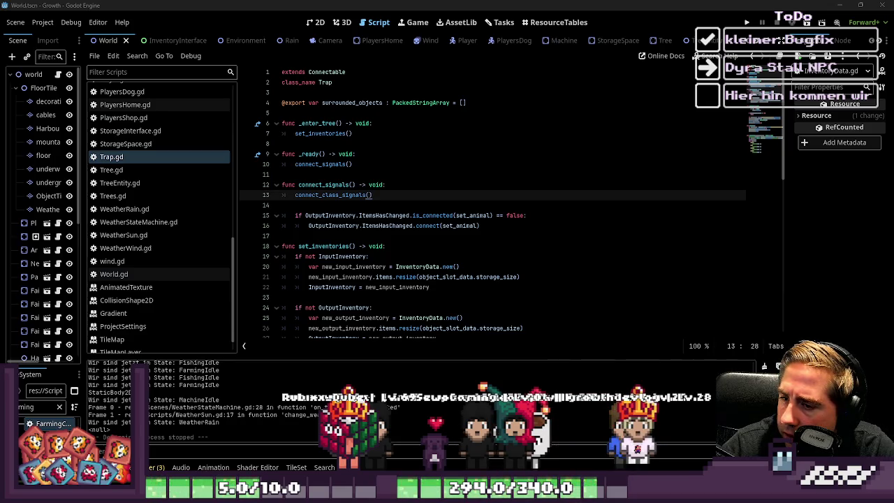
key(Up)
key(Up)
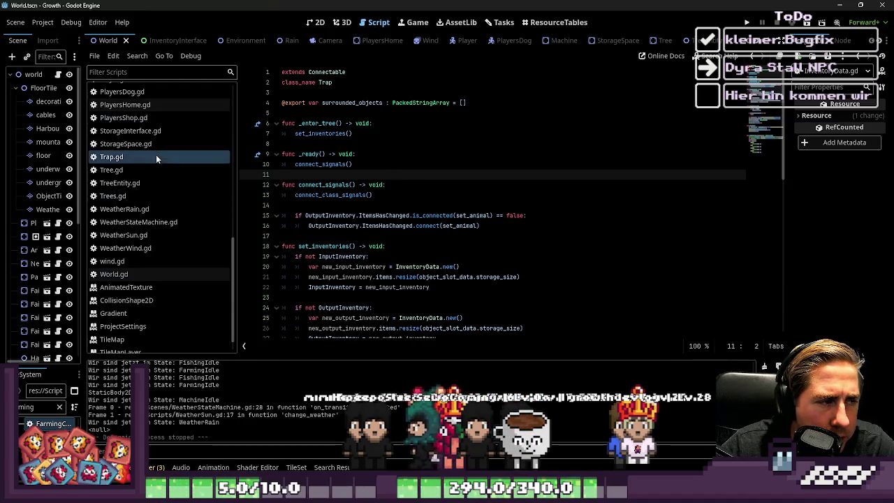
- Bring up the Tasks board and select the 'Notification Funktion Updaten / Reparieren' card under Doing
click(155, 147)
click(154, 157)
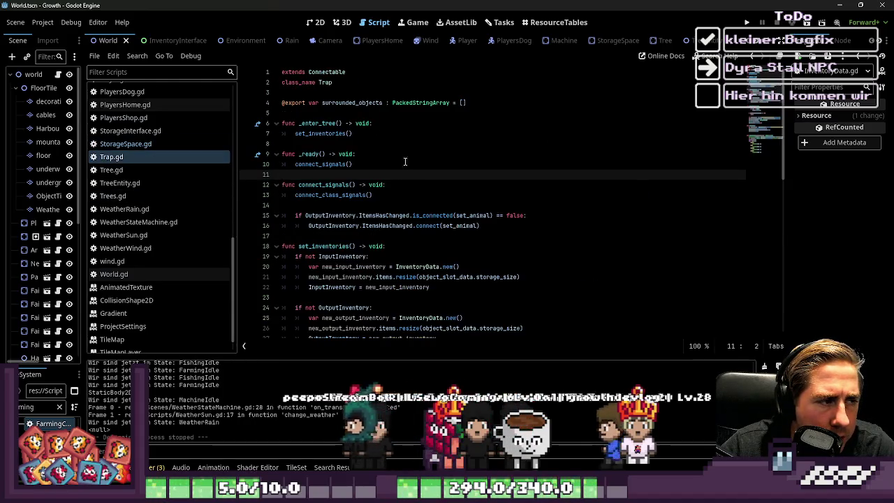
click(500, 22)
click(412, 218)
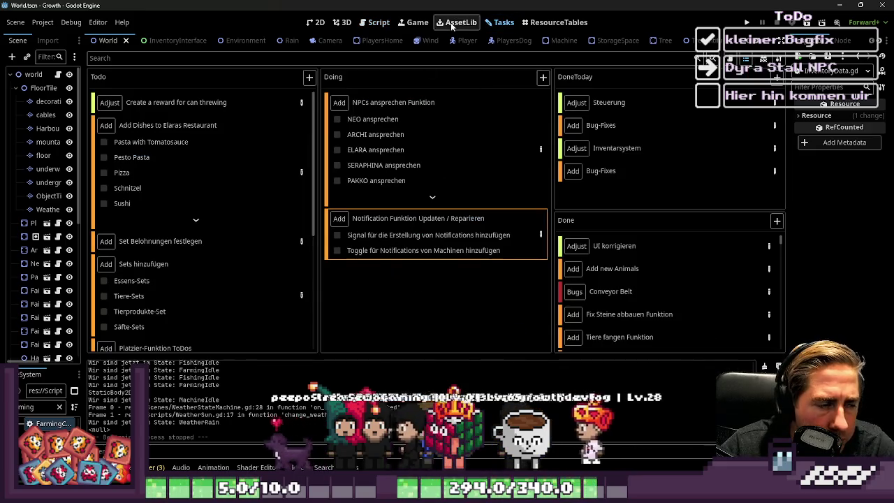
- Filter the FileSystem for 'Notifi', enlarge the dock, and open Scripts/Notification.gd
click(38, 406)
text(Notifi)
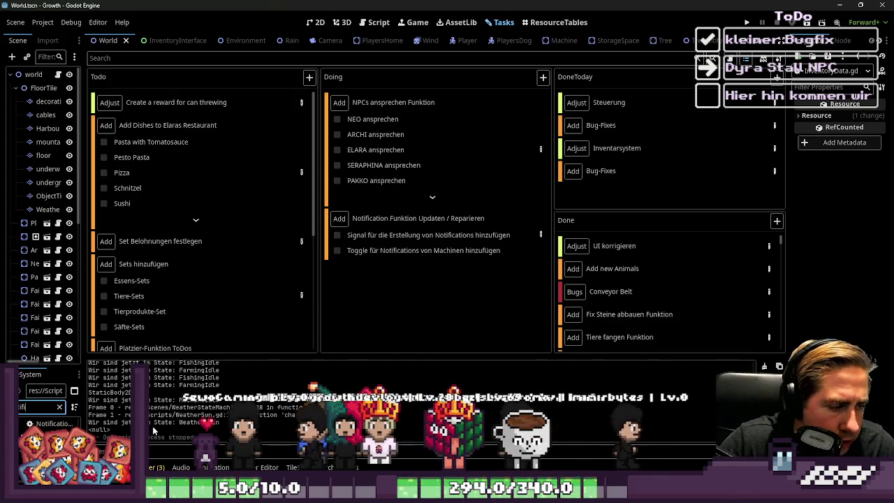
drag(82, 426, 209, 425)
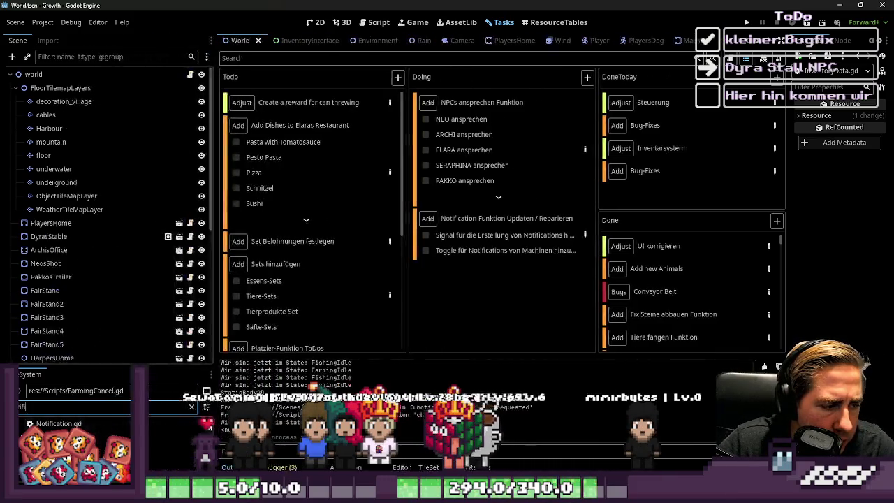
drag(84, 366, 84, 197)
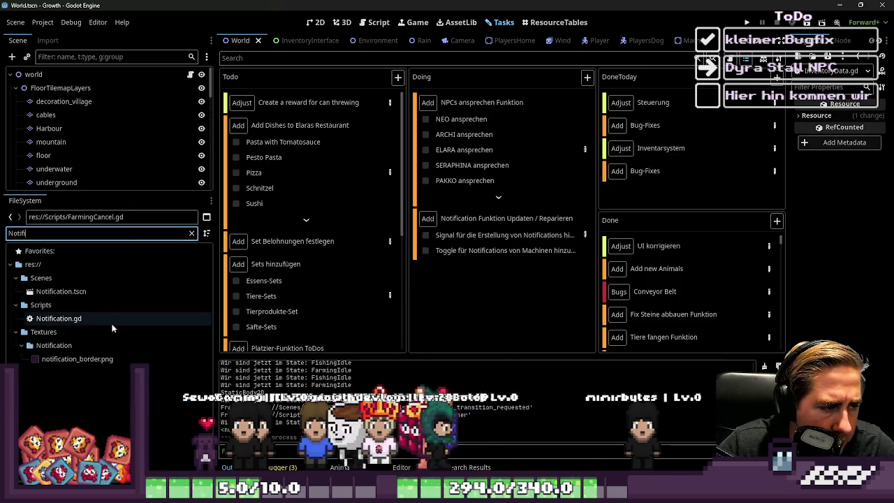
click(82, 318)
double_click(82, 318)
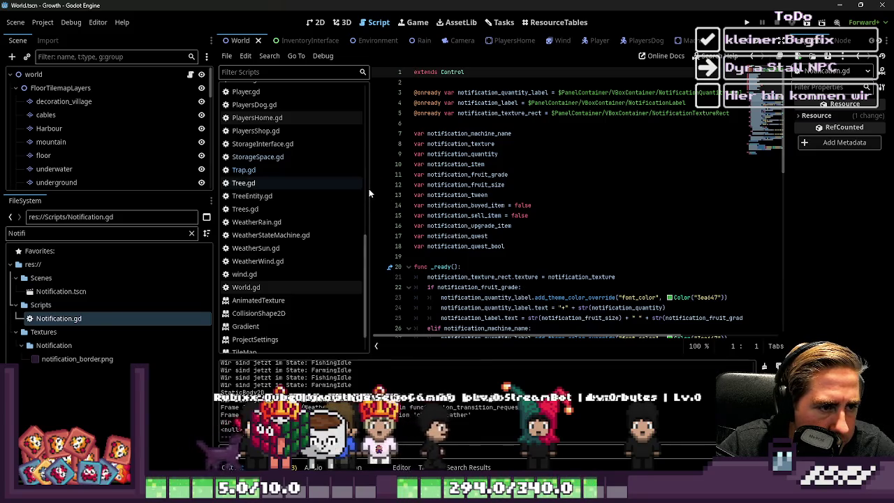
- Resize the script list for more code room and scroll through Notification.gd
drag(368, 189, 290, 189)
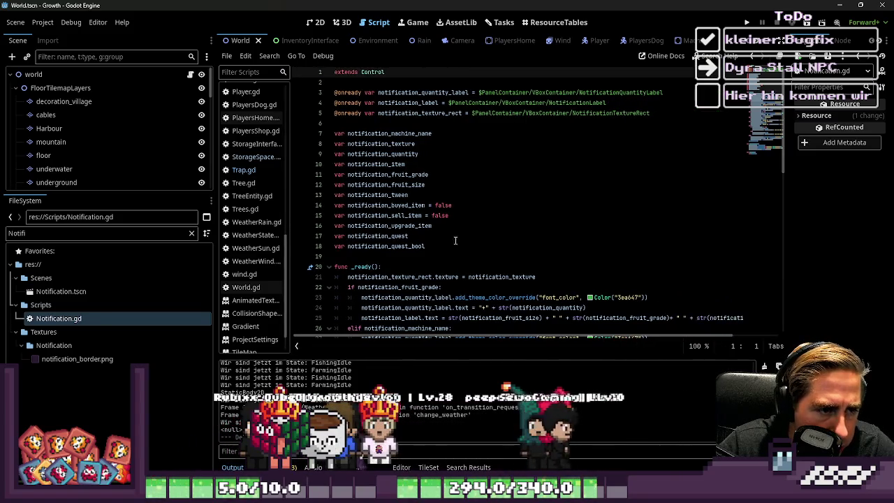
mouse_move(428, 246)
mouse_down()
mouse_move(328, 202)
mouse_move(312, 138)
mouse_up()
click(447, 185)
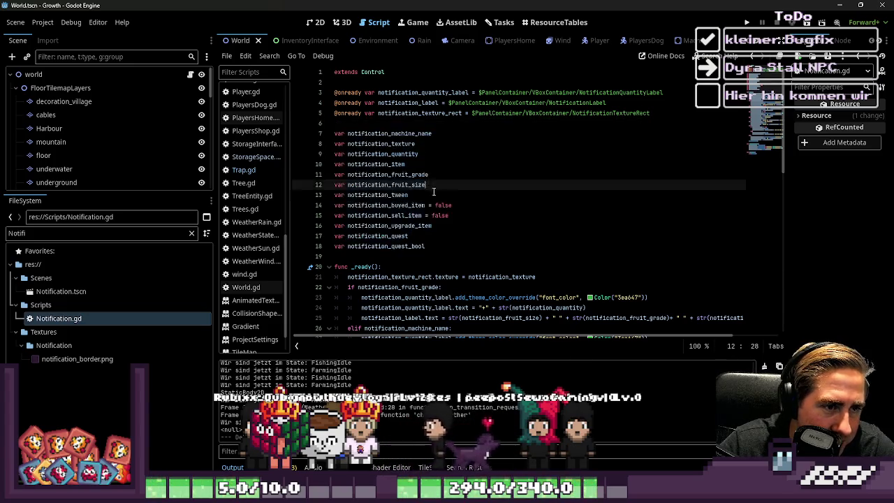
scroll(454, 230, down, 10)
scroll(455, 229, up, 8)
scroll(456, 229, down, 4)
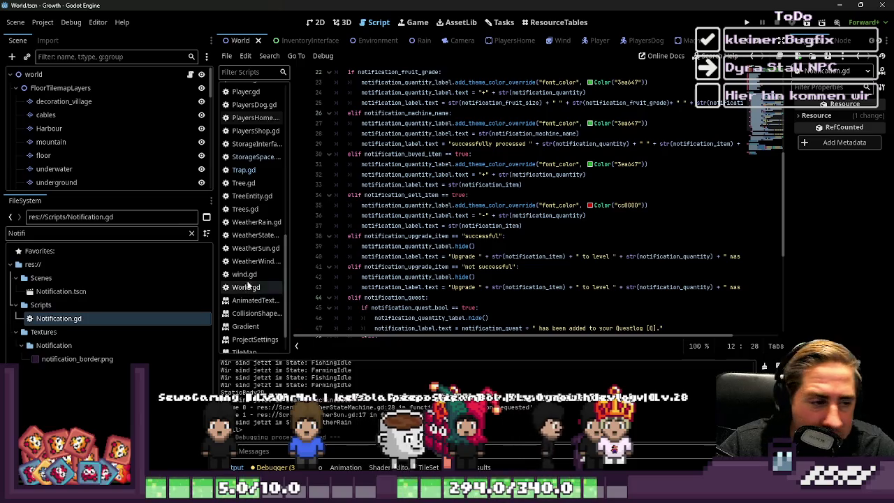
scroll(334, 231, up, 7)
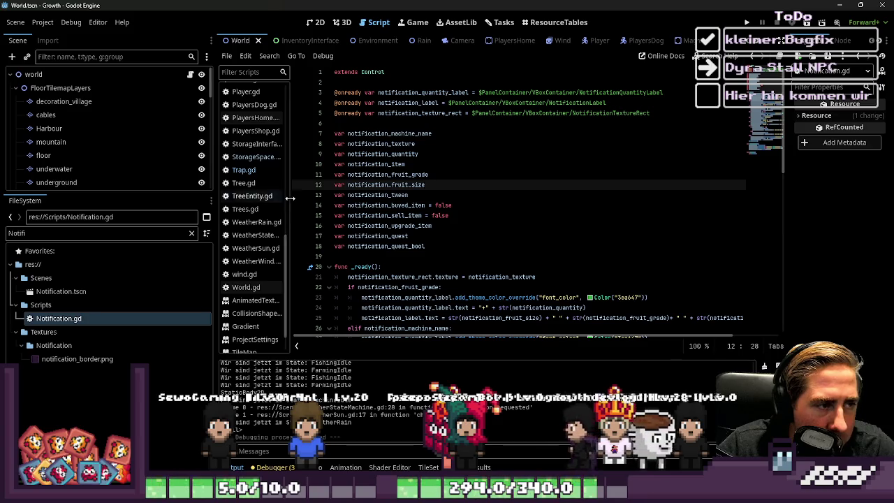
drag(290, 198, 332, 202)
scroll(332, 203, up, 5)
scroll(332, 204, down, 5)
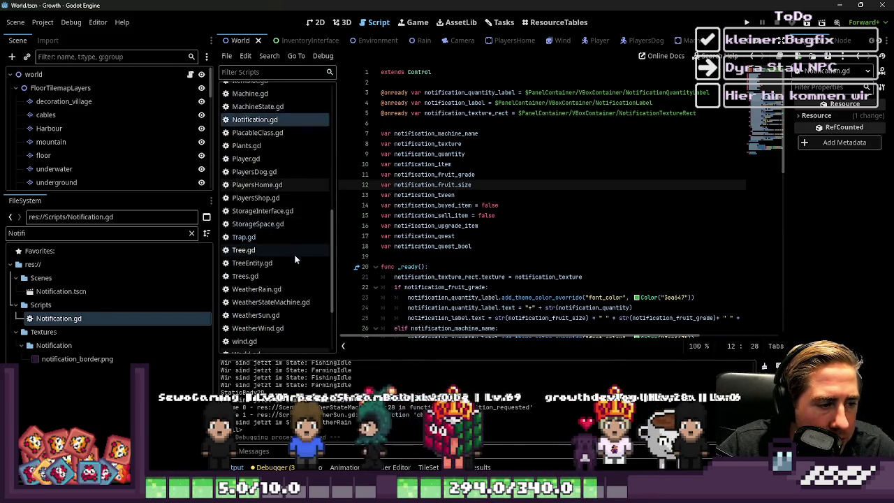
scroll(269, 289, up, 10)
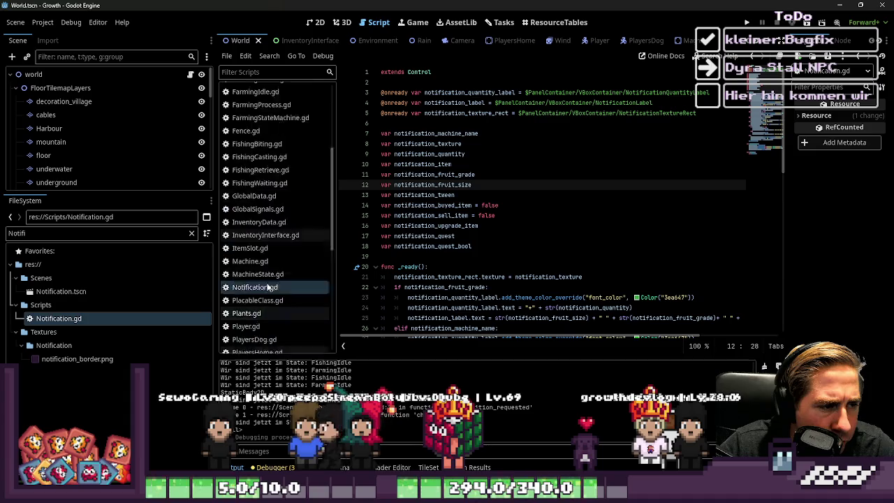
- Select lines 4–29 of Notification.gd, then open the Notification.tscn scene
click(386, 103)
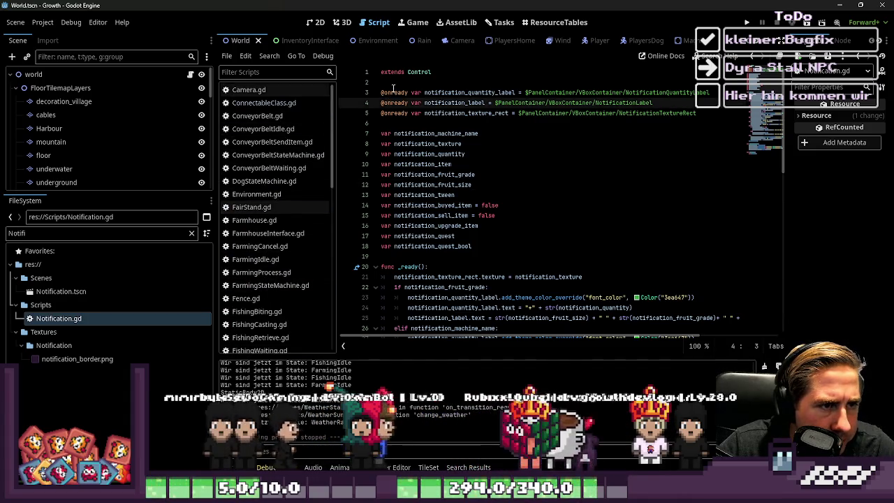
mouse_move(386, 102)
mouse_down()
mouse_move(406, 112)
mouse_move(491, 238)
mouse_up()
scroll(491, 238, down, 4)
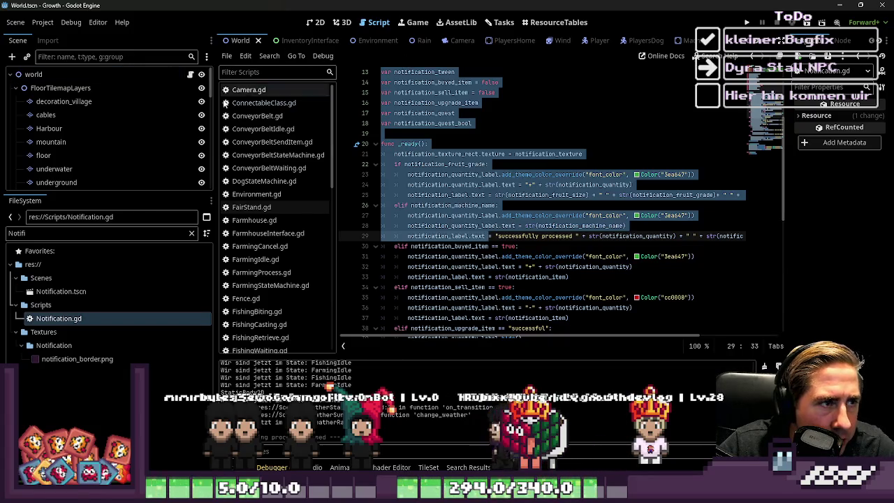
double_click(61, 292)
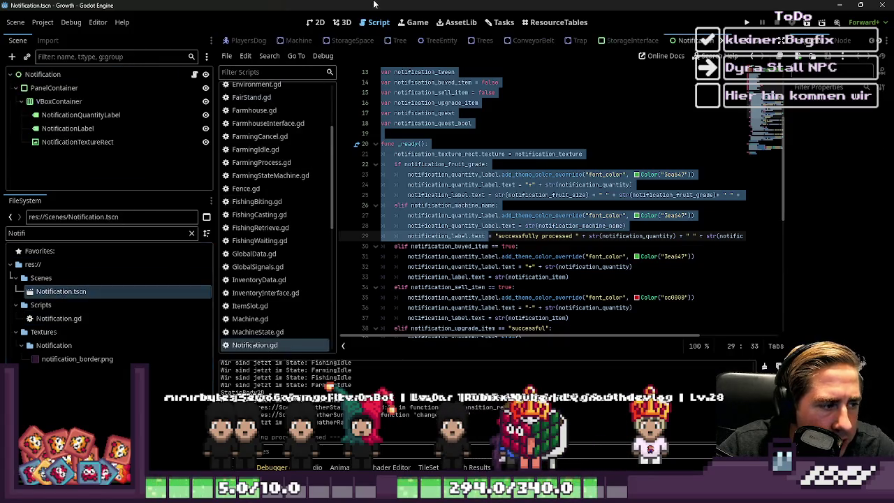
- Zoom the canvas and select the '+12 small rare Apple' label and the apple icon nodes
scroll(397, 186, up, 10)
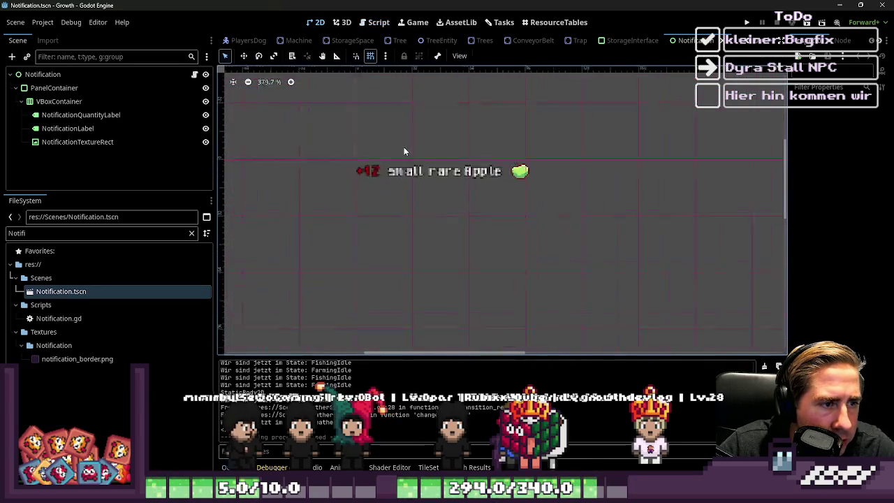
mouse_move(281, 130)
mouse_down()
mouse_move(649, 213)
mouse_move(662, 250)
mouse_up()
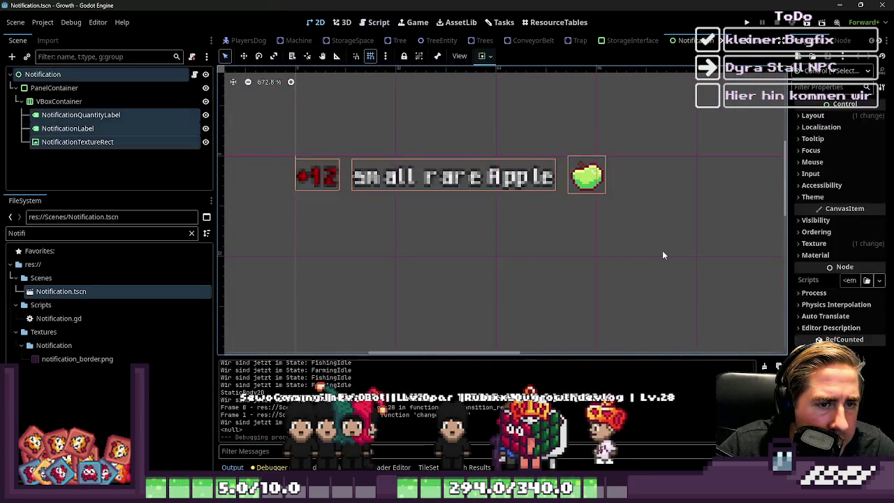
drag(268, 148, 337, 214)
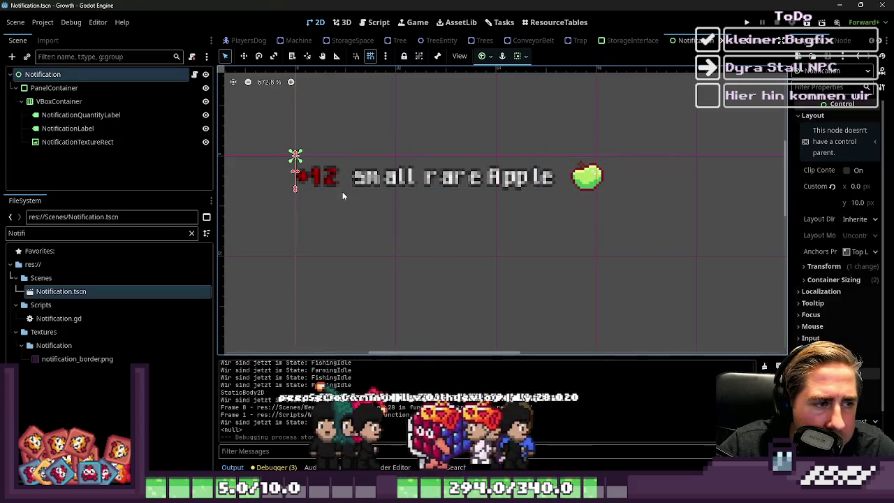
click(365, 180)
click(584, 174)
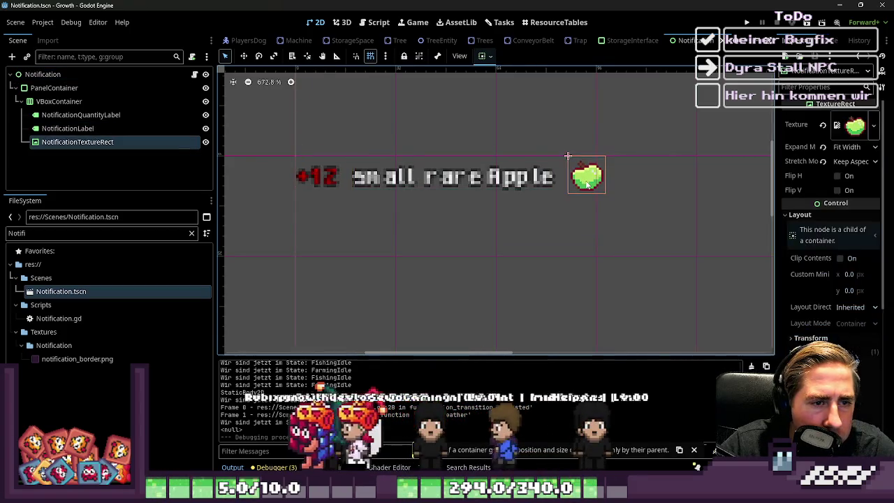
click(286, 140)
drag(285, 140, 356, 216)
click(394, 179)
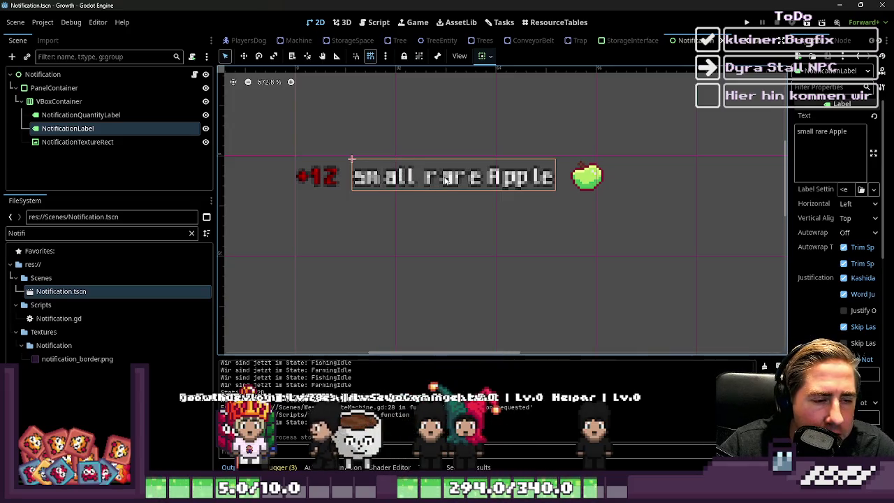
- Inspect the apple icon's texture, then box-select all three notification elements
click(591, 180)
click(388, 182)
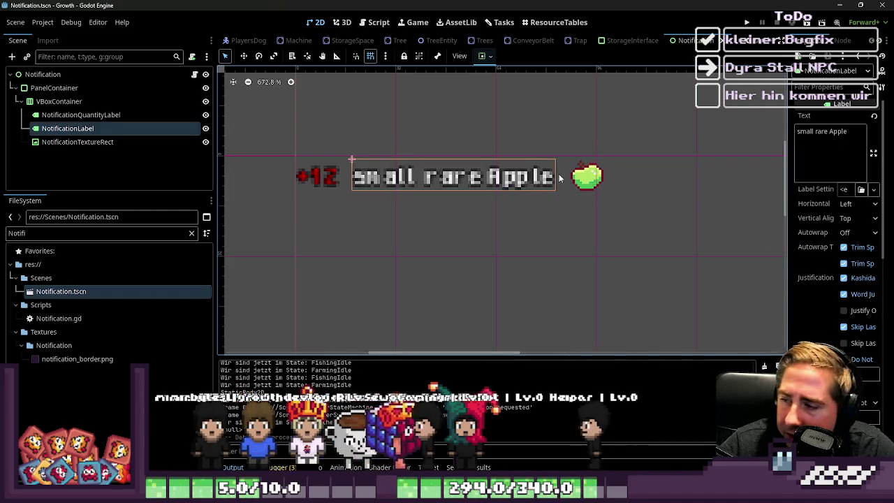
click(587, 178)
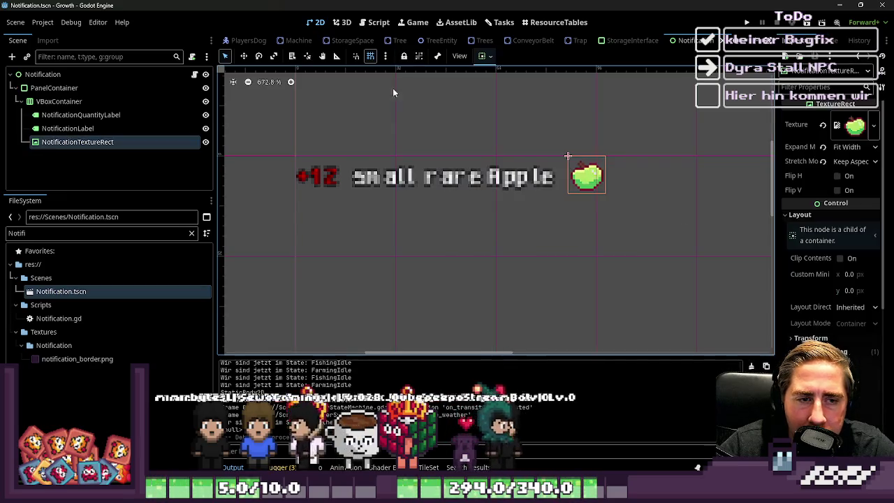
drag(279, 116, 660, 220)
drag(711, 262, 336, 142)
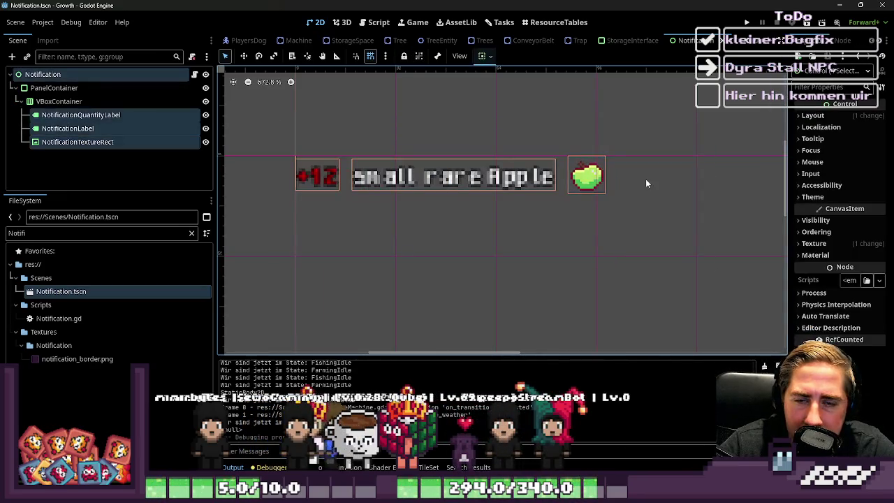
scroll(646, 179, down, 2)
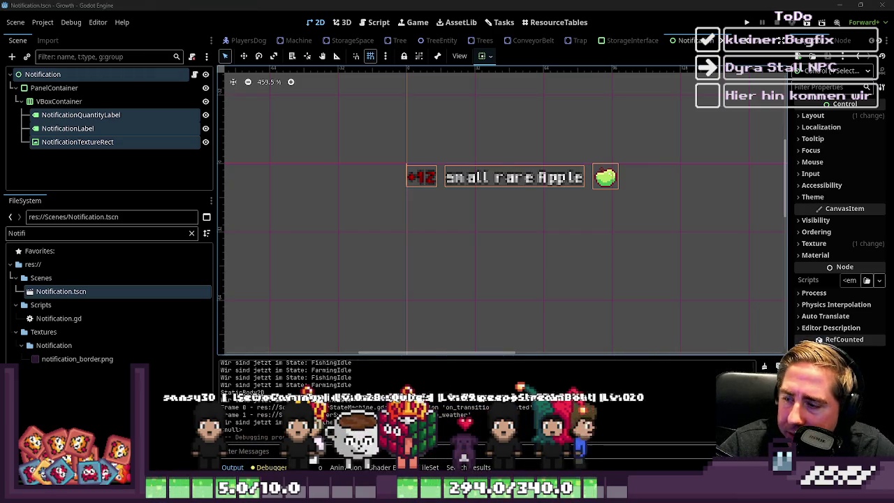
key(alt+Tab)
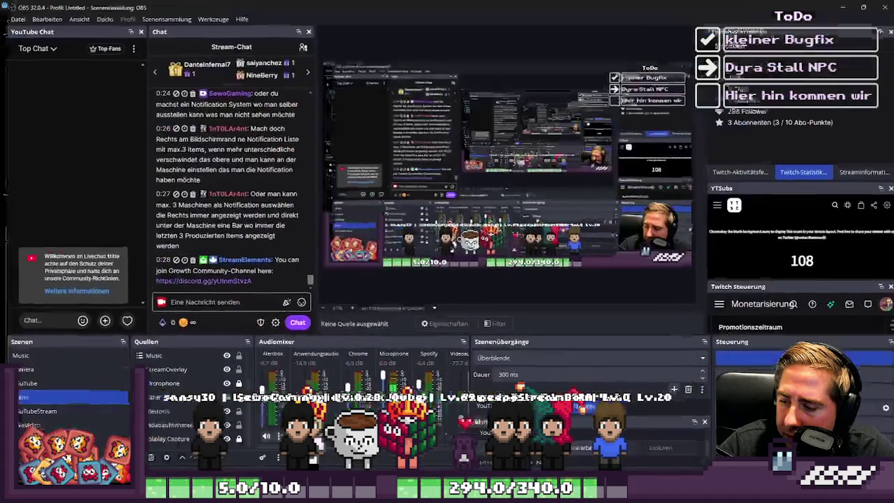
key(alt+Tab)
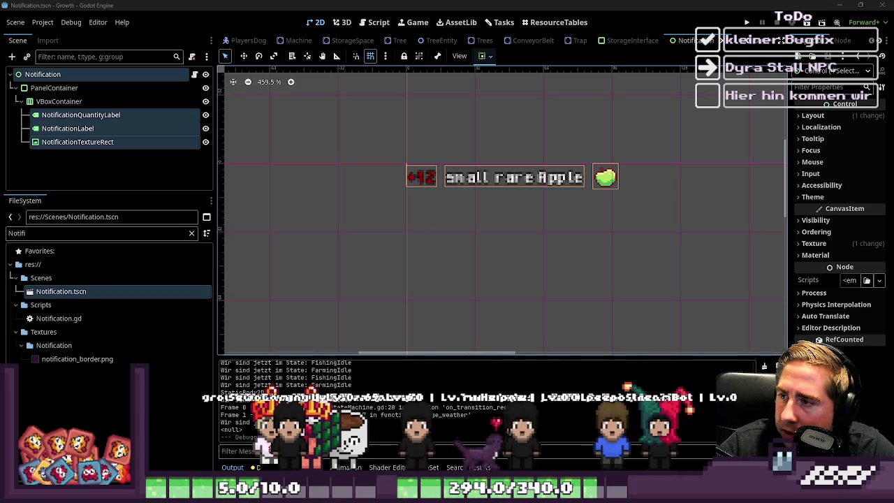
- Bring up Notification.gd and select the old variables and type-branching code from line 6
drag(331, 88, 743, 249)
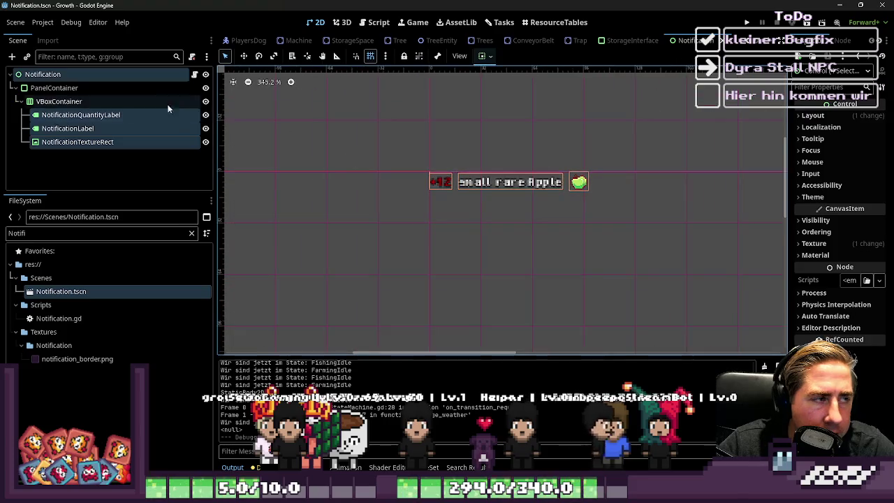
key(ctrl+F3)
click(489, 195)
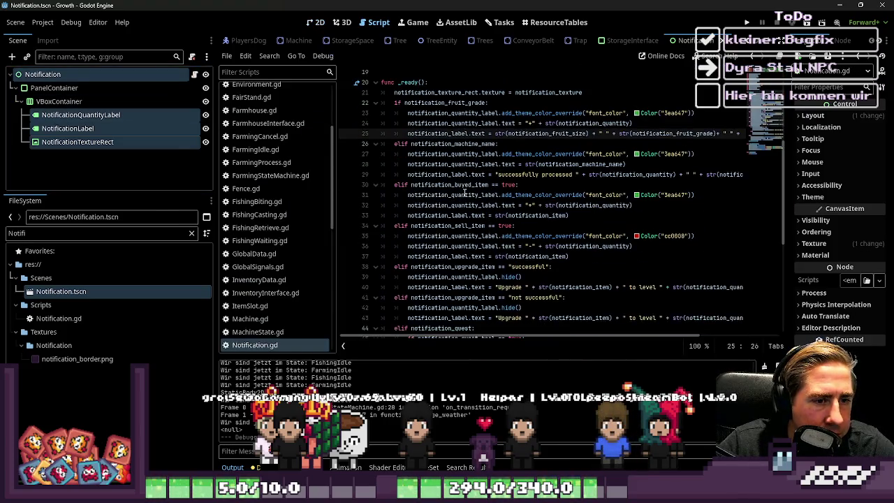
scroll(461, 182, up, 3)
scroll(461, 174, up, 3)
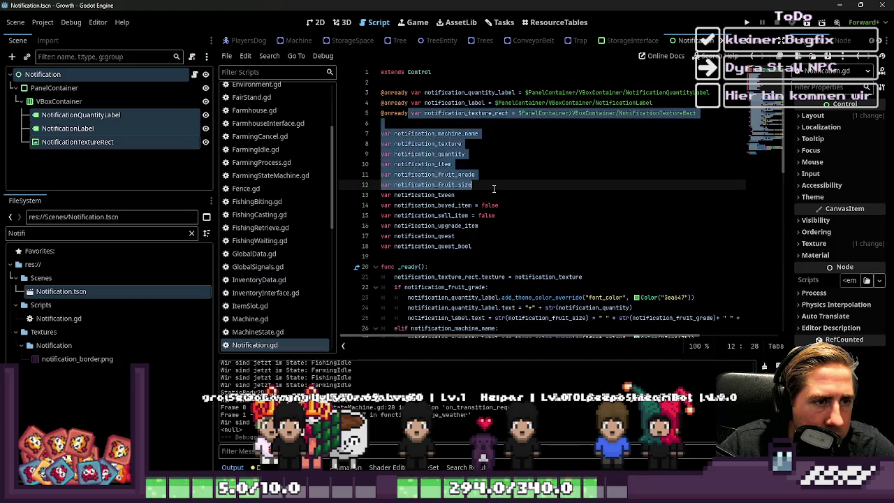
mouse_move(382, 81)
mouse_down()
mouse_move(466, 175)
mouse_move(490, 328)
mouse_move(503, 334)
mouse_move(585, 257)
mouse_move(573, 276)
mouse_move(528, 211)
mouse_move(590, 204)
mouse_move(545, 84)
mouse_move(492, 180)
mouse_move(531, 67)
mouse_move(383, 123)
mouse_up()
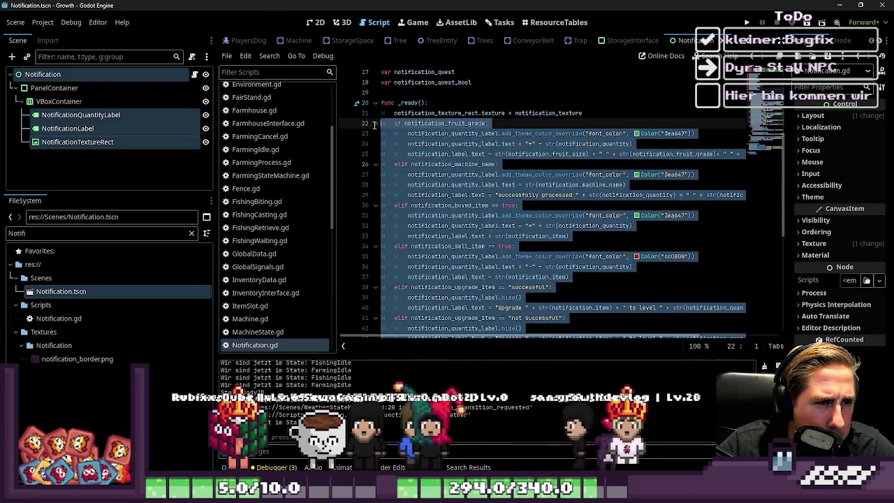
click(494, 125)
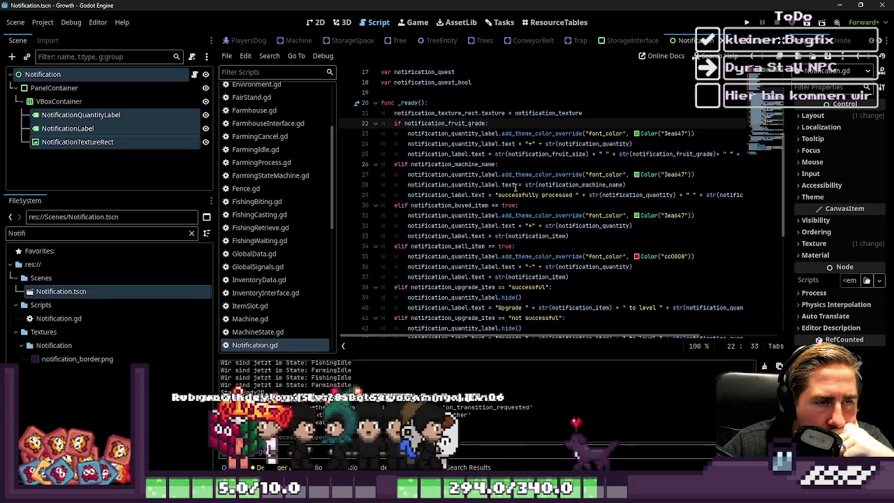
scroll(494, 191, up, 3)
scroll(493, 191, up, 2)
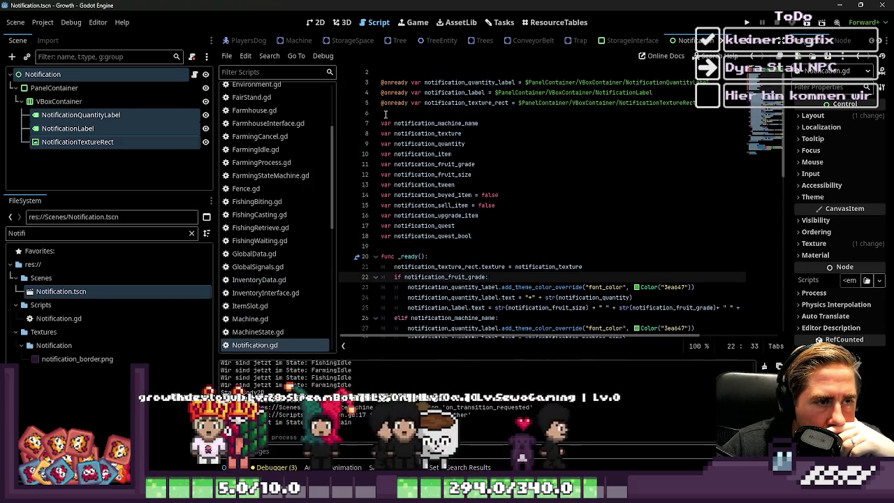
mouse_move(385, 113)
mouse_down()
mouse_move(500, 265)
mouse_move(538, 335)
mouse_move(539, 209)
mouse_move(550, 237)
mouse_up()
- Delete the if/elif condition chain from _ready, leaving only the tween_notification call
key(BackSpace)
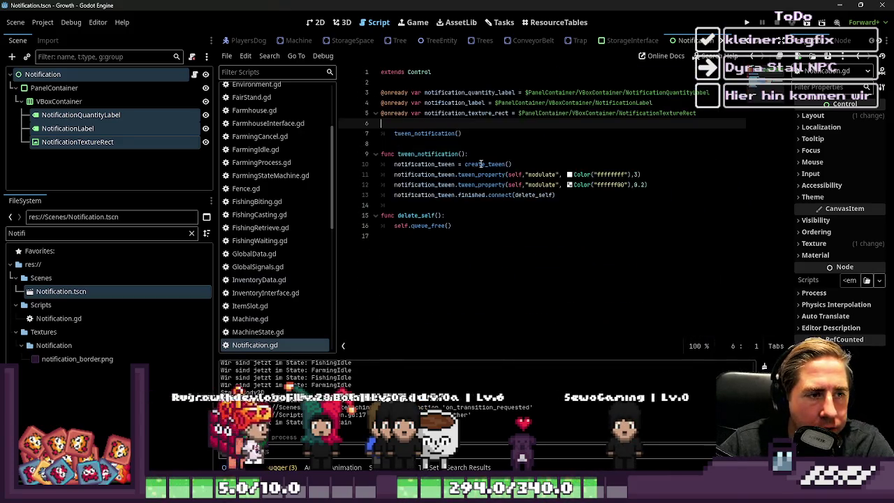
key(ctrl+z)
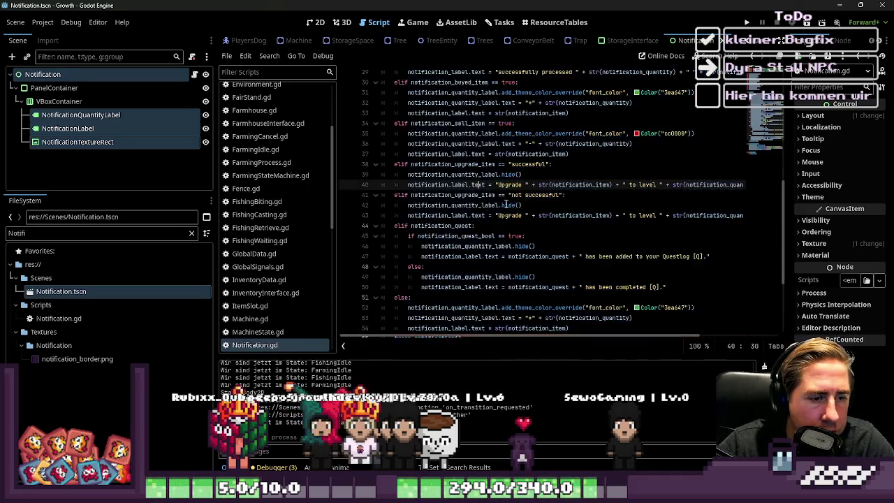
mouse_move(569, 267)
mouse_down()
mouse_move(343, 162)
mouse_move(349, 77)
mouse_move(369, 183)
mouse_move(369, 174)
mouse_up()
key(BackSpace)
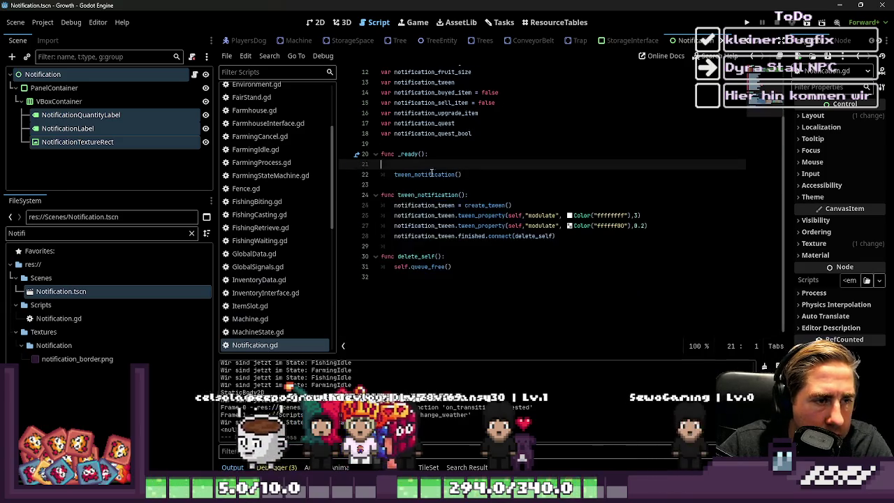
- Try deleting all var declarations, then undo when notification_tween shows as undeclared
click(438, 181)
scroll(439, 180, up, 4)
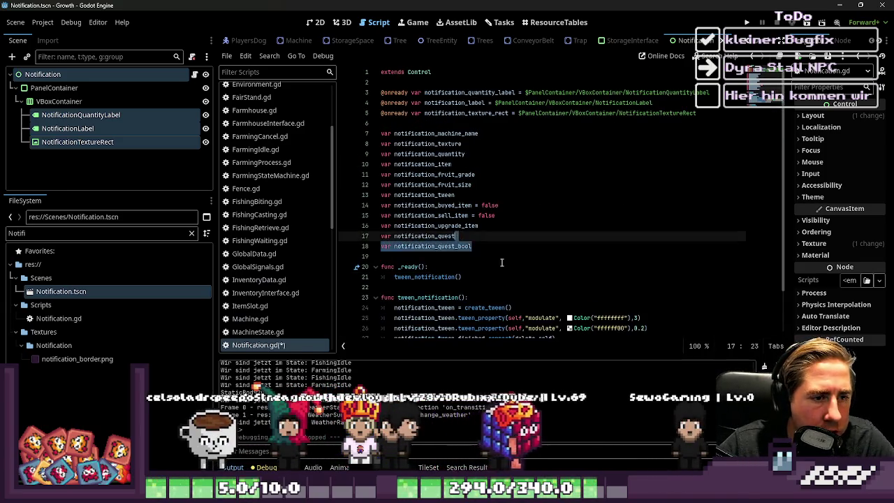
drag(517, 249, 316, 127)
key(Delete)
key(Delete)
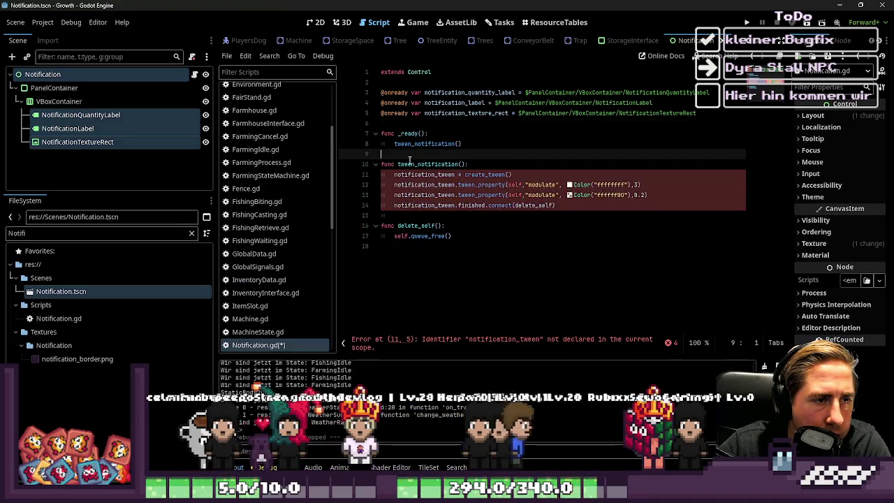
click(449, 204)
double_click(423, 175)
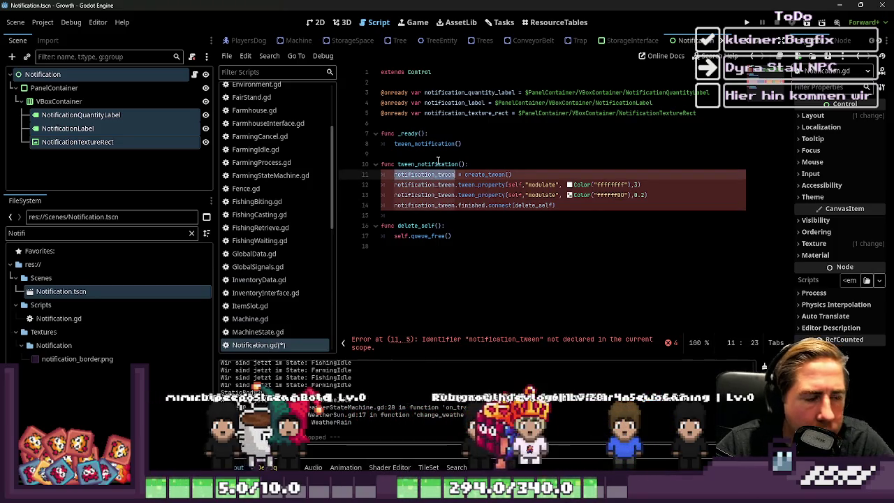
key(ctrl+z)
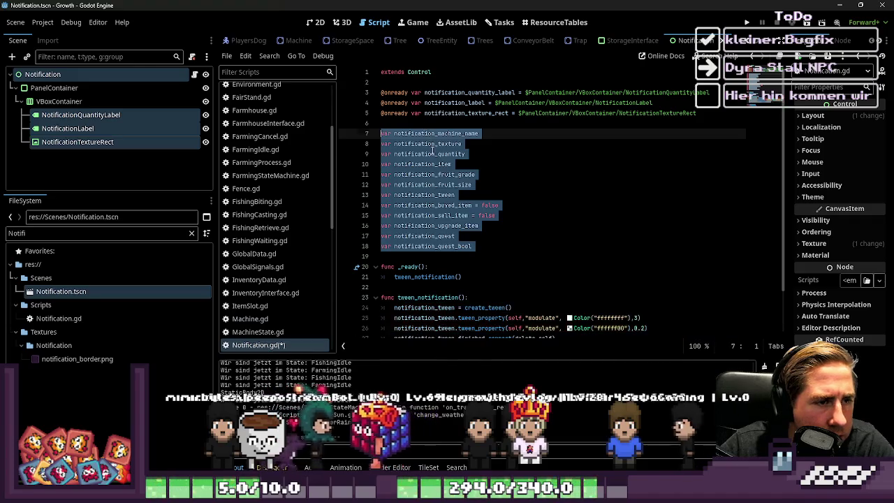
click(478, 238)
- Delete the buy, sell, upgrade, quest and other variables, keeping notification_tween, and save
mouse_move(478, 246)
mouse_down()
mouse_move(370, 236)
mouse_move(322, 203)
mouse_up()
key(Delete)
drag(483, 184, 419, 123)
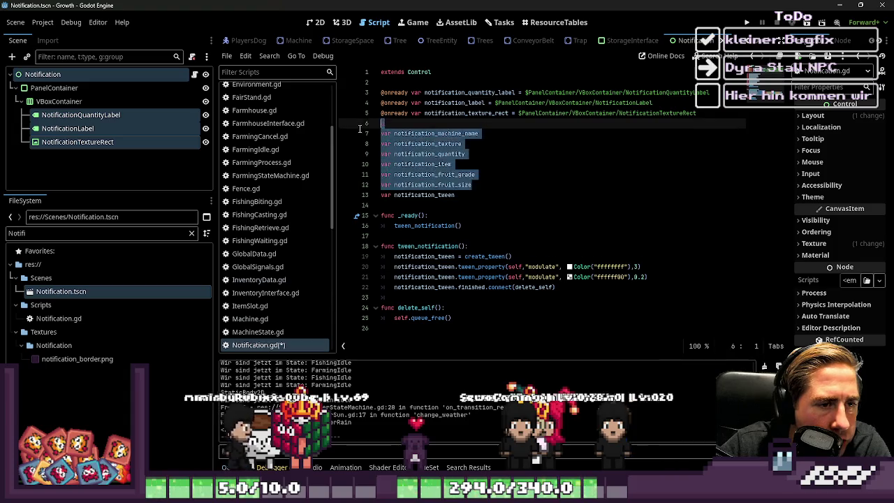
key(Delete)
click(451, 148)
key(ctrl+s)
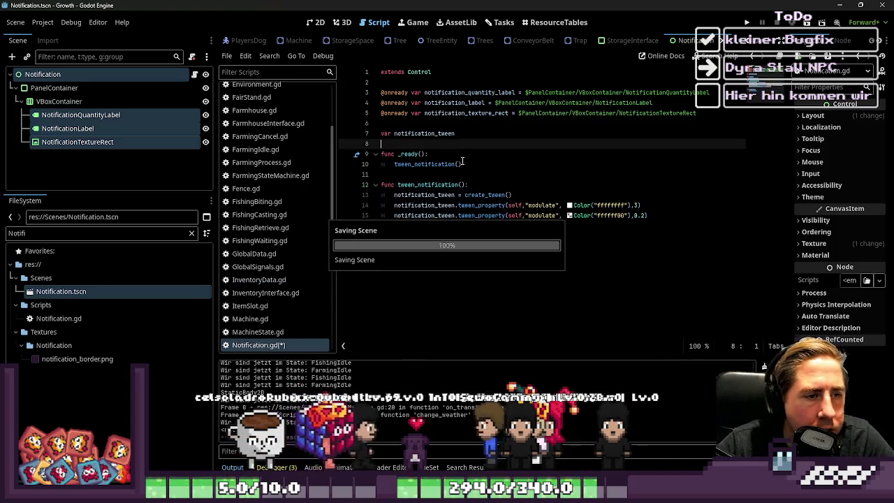
click(430, 215)
drag(464, 164, 500, 269)
click(501, 269)
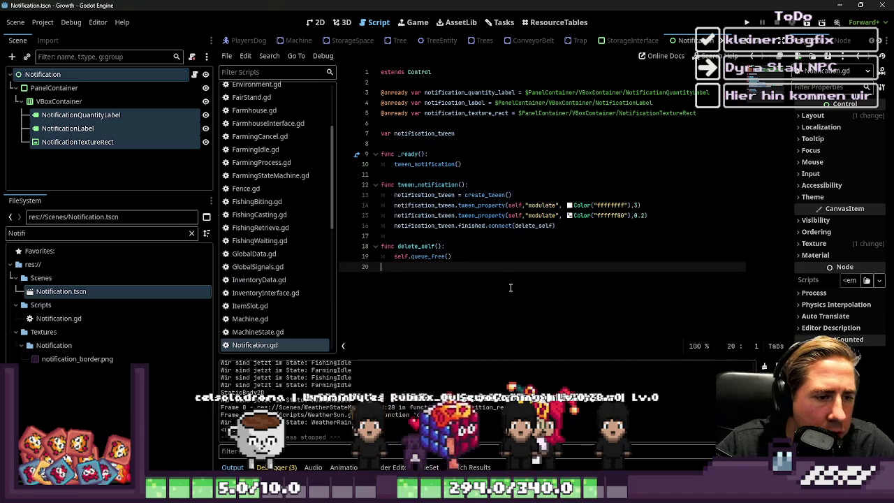
scroll(294, 40, up, 3)
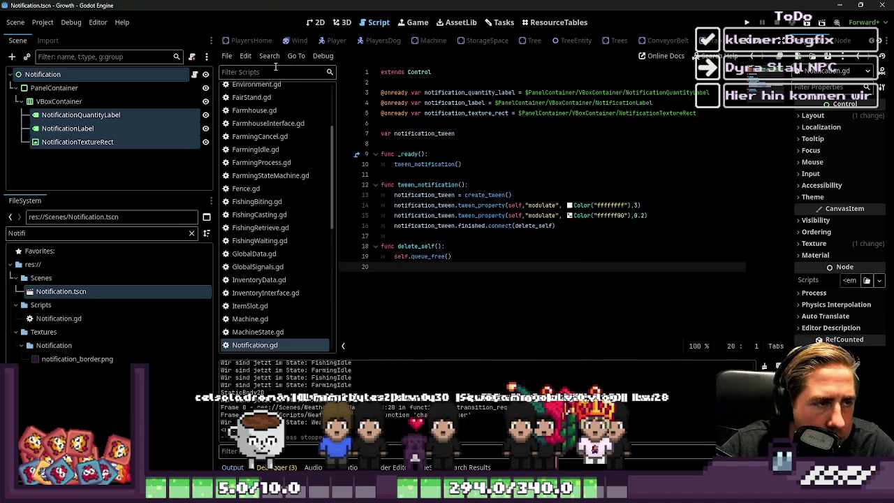
scroll(326, 164, up, 4)
scroll(294, 203, down, 5)
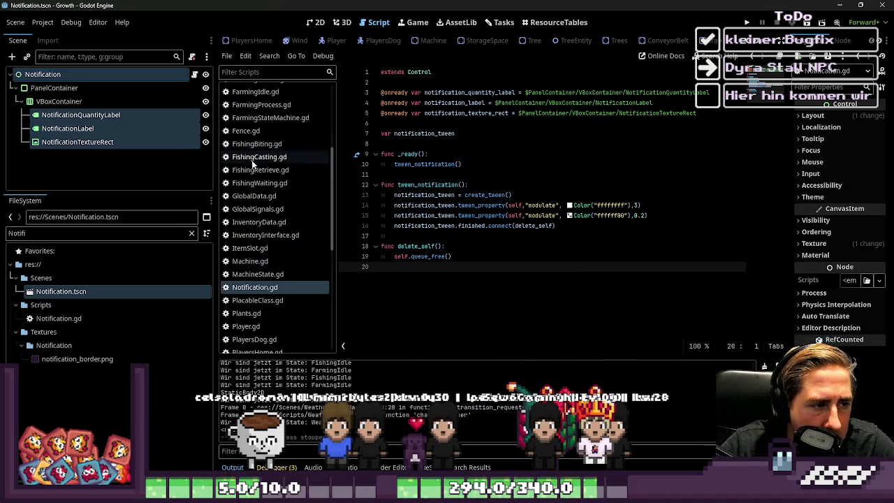
- Open GlobalData.gd and locate the creating_notification_quest function
click(255, 196)
click(473, 215)
scroll(473, 213, down, 4)
scroll(687, 261, up, 9)
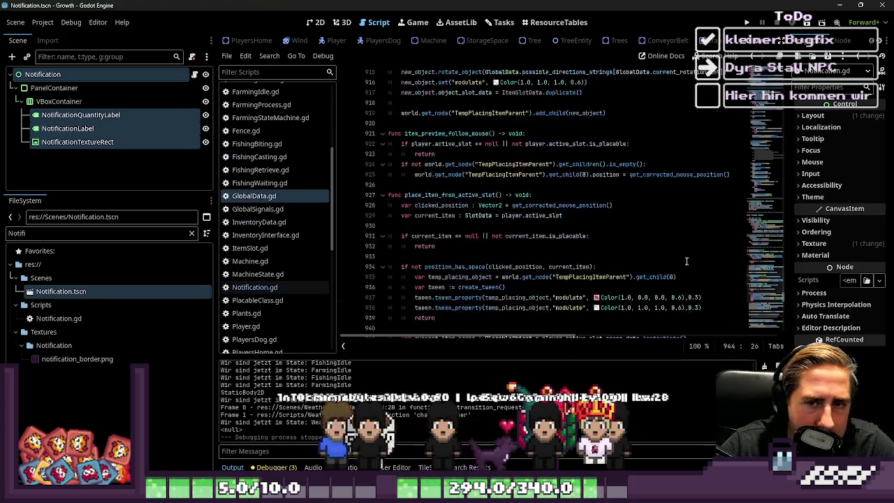
drag(784, 299, 771, 156)
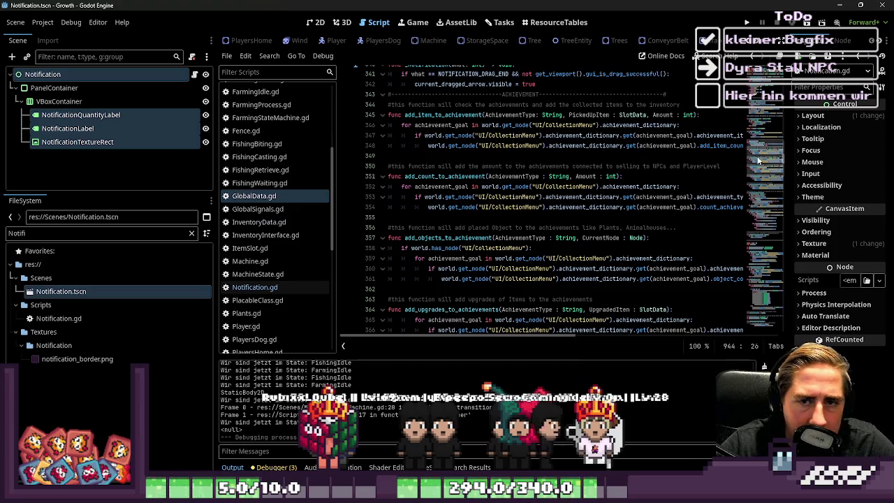
drag(759, 161, 788, 131)
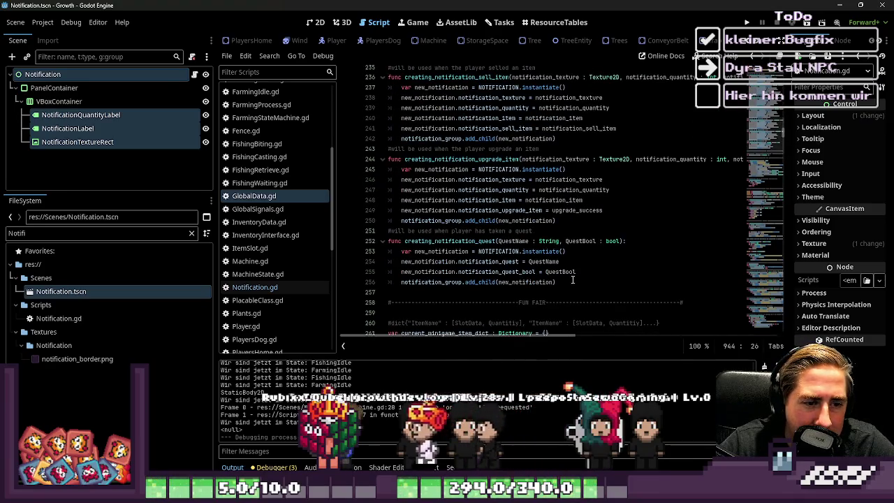
drag(573, 279, 444, 243)
double_click(444, 243)
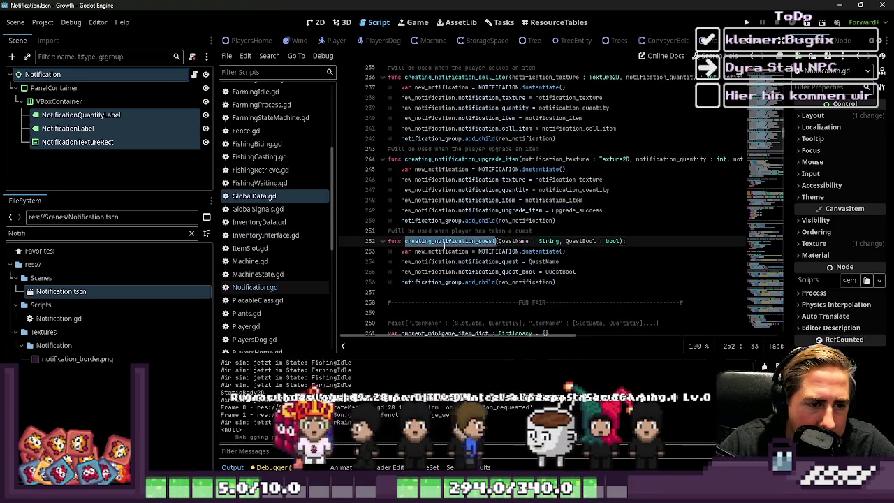
- Review the creating_notification_upgrade_item, sell_item and buy item functions above it
scroll(449, 217, up, 1)
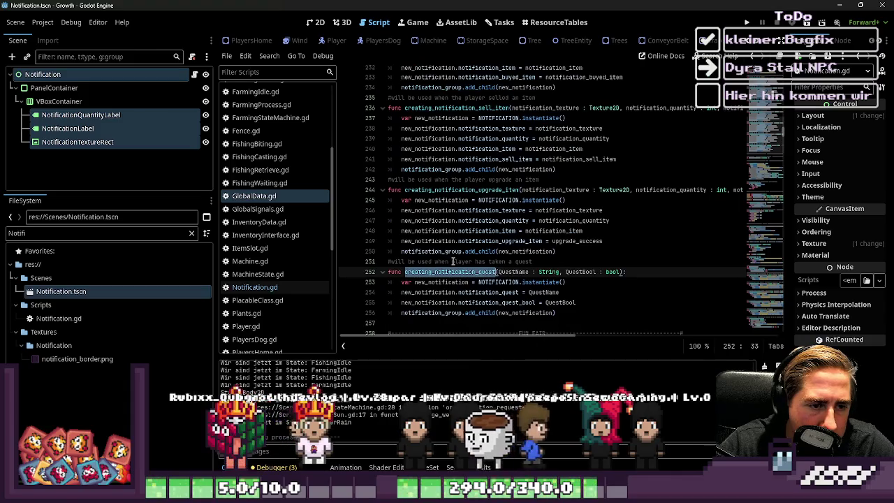
double_click(452, 191)
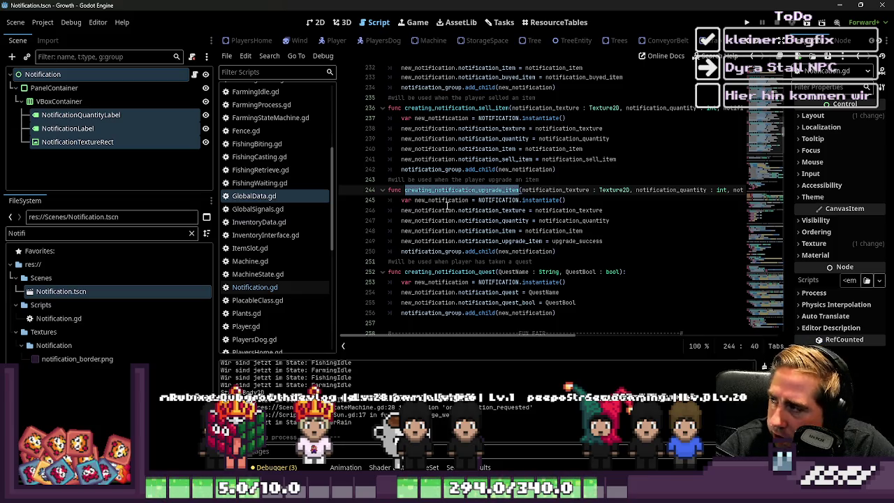
scroll(467, 200, up, 1)
double_click(450, 139)
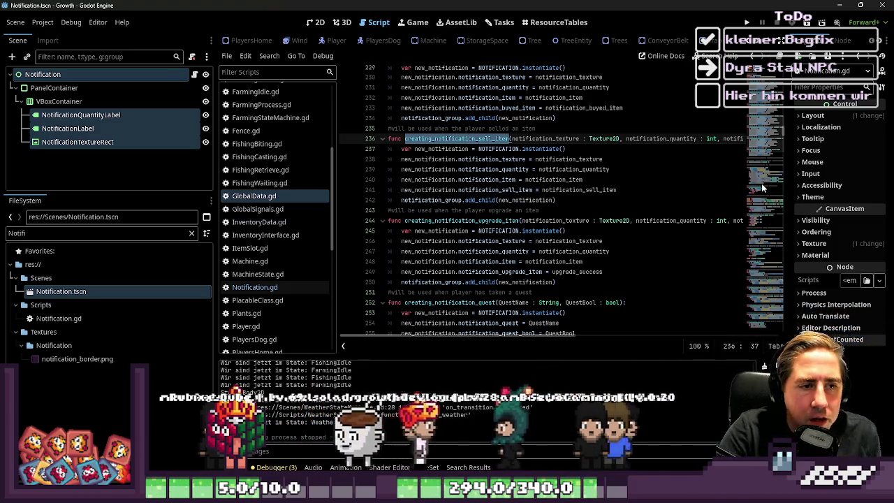
scroll(383, 210, up, 3)
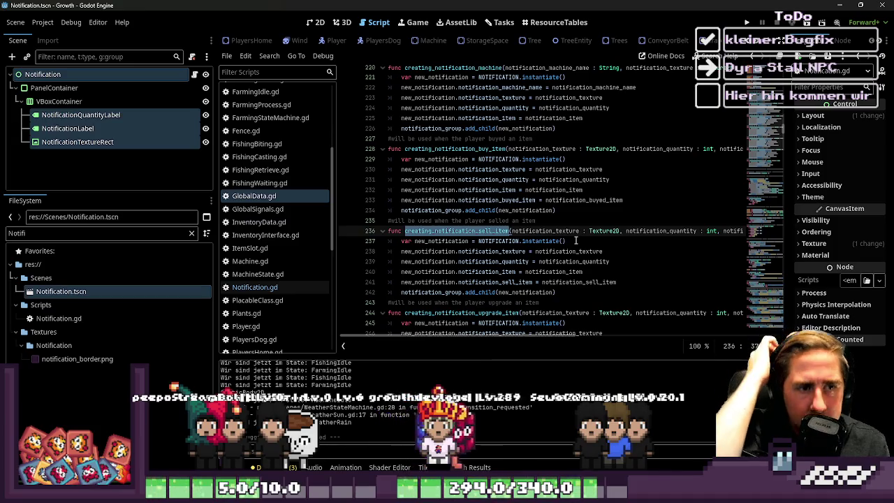
click(548, 189)
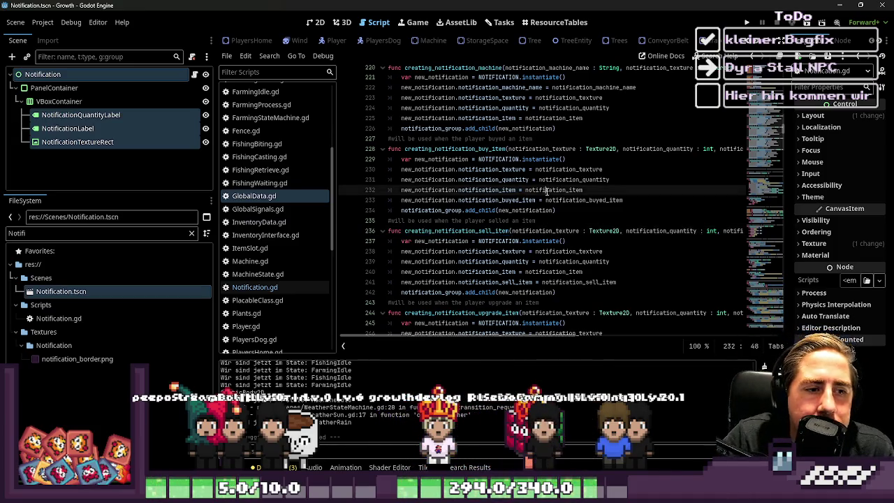
click(559, 203)
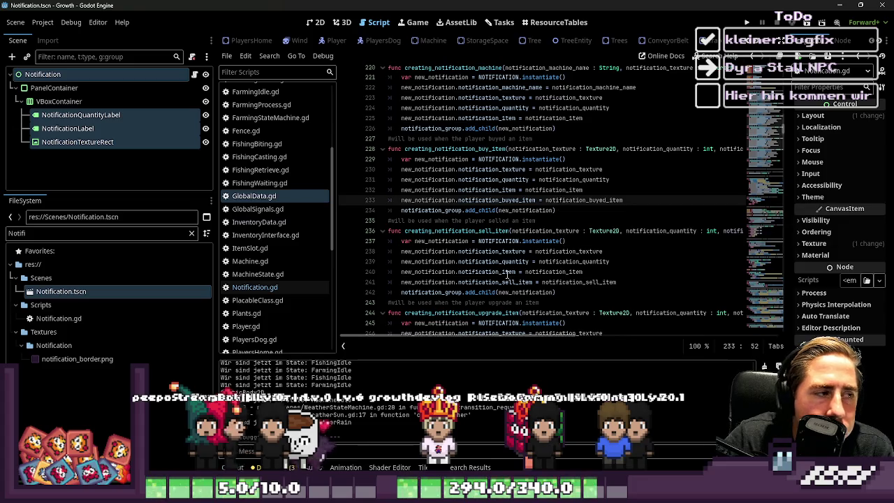
scroll(555, 213, up, 2)
scroll(550, 224, up, 7)
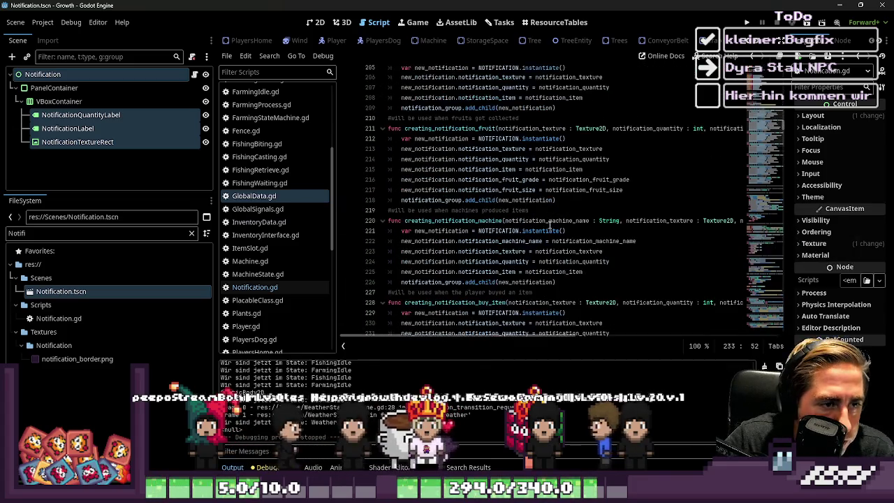
- Review the base creating_notification function at the top of the NOTIFICATION section
double_click(447, 179)
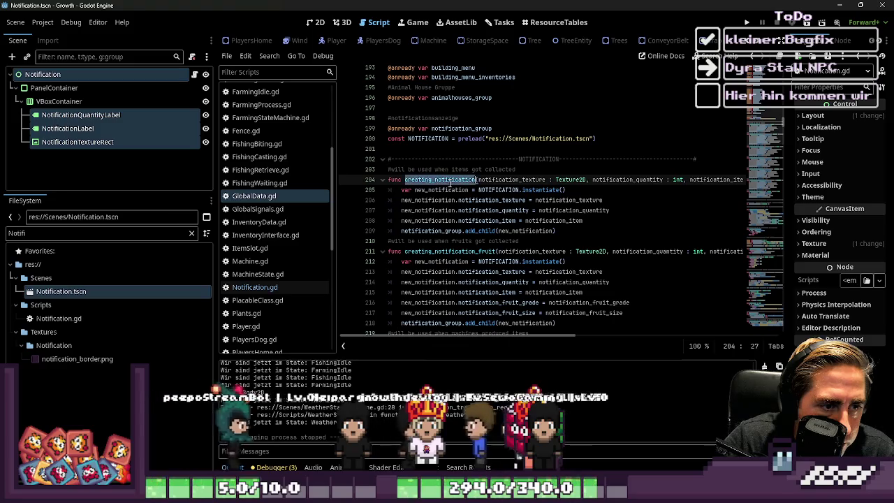
scroll(503, 213, down, 6)
scroll(503, 213, down, 8)
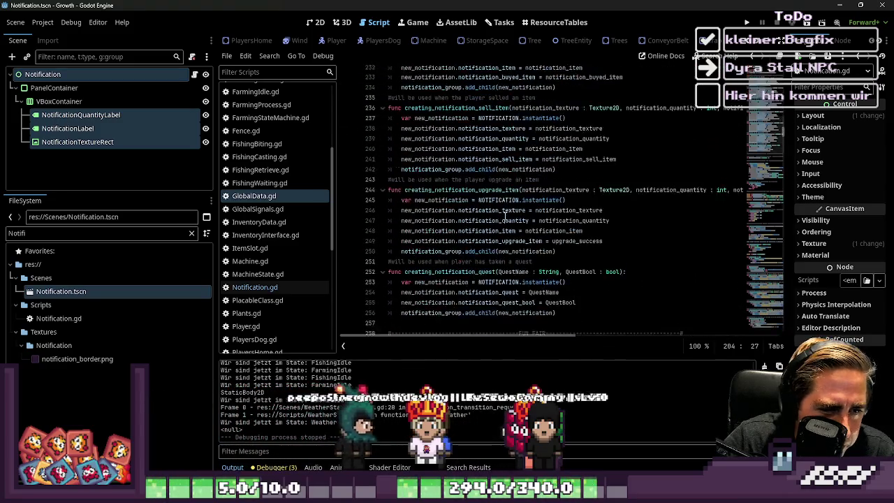
mouse_move(542, 249)
mouse_down()
mouse_move(447, 238)
mouse_move(433, 221)
mouse_move(426, 237)
mouse_move(353, 246)
mouse_up()
scroll(426, 235, up, 8)
scroll(405, 240, up, 3)
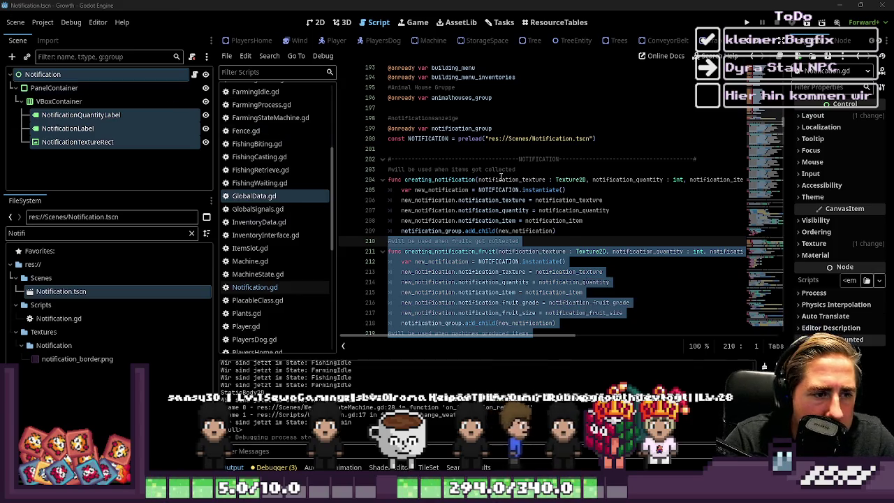
- Cut the specialised notification functions (lines 210–256) out of GlobalData.gd
click(500, 177)
scroll(454, 168, down, 3)
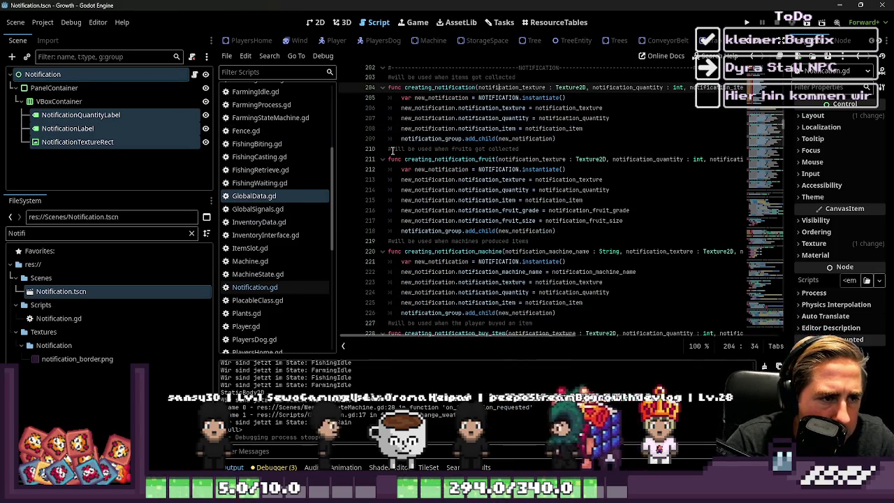
mouse_move(393, 150)
mouse_down()
mouse_move(523, 183)
mouse_move(614, 221)
mouse_up()
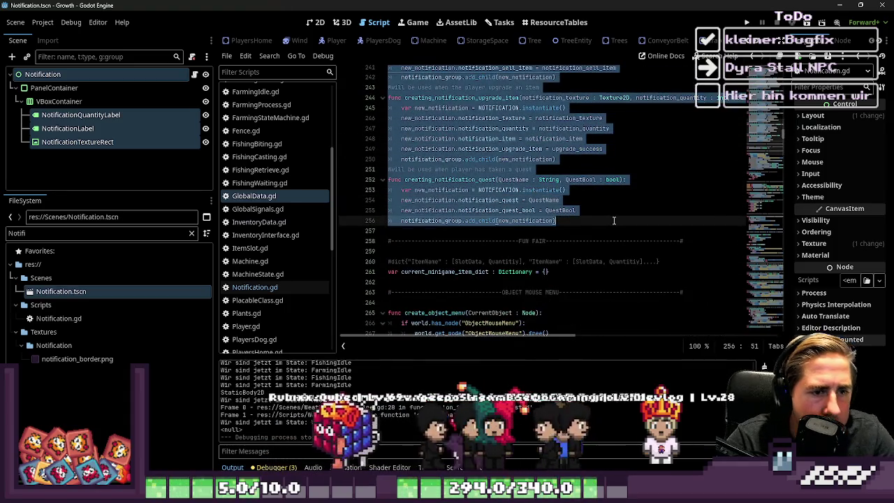
key(ctrl+x)
scroll(441, 197, up, 3)
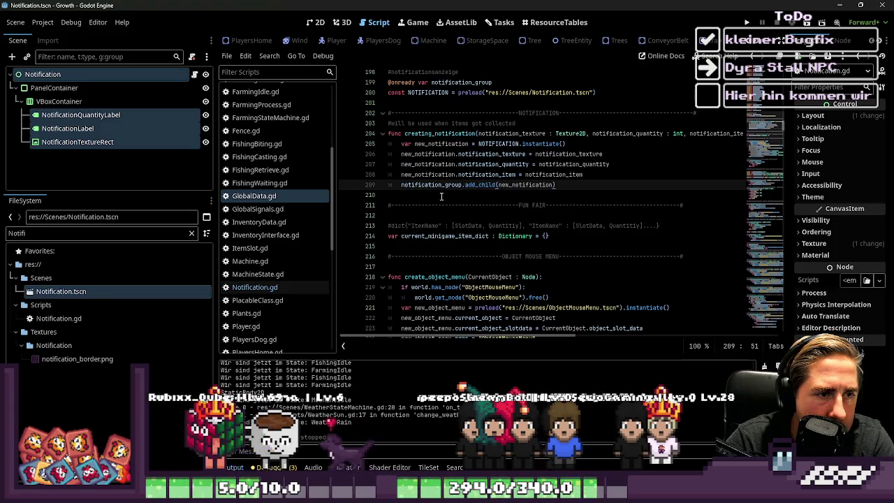
- Highlight creating_notification and bring the imgbb notification layout sketch into view
double_click(458, 133)
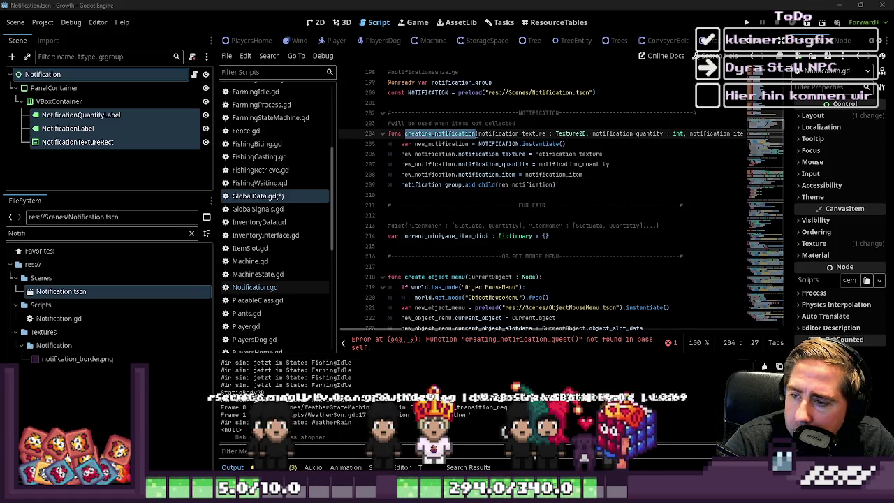
mouse_move(893, 42)
mouse_down()
mouse_move(691, 42)
mouse_move(684, 33)
mouse_up()
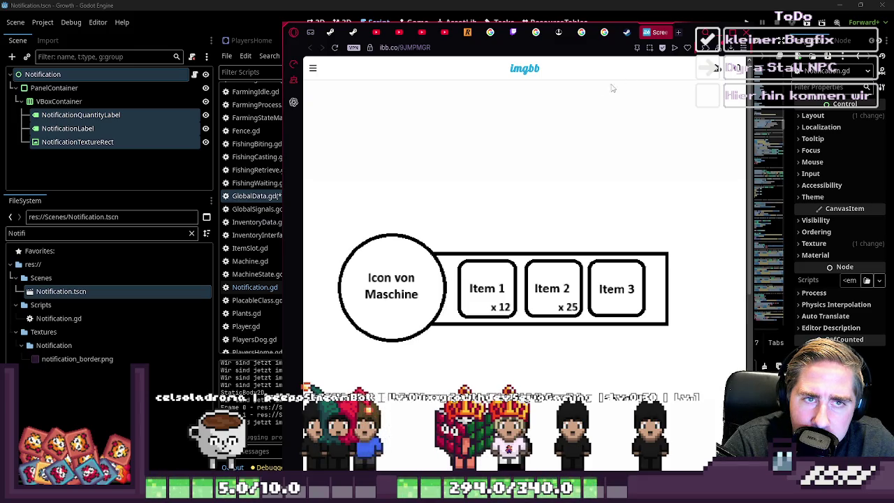
- Minimize the Opera window with the imgbb sketch to return to GlobalData.gd
click(699, 33)
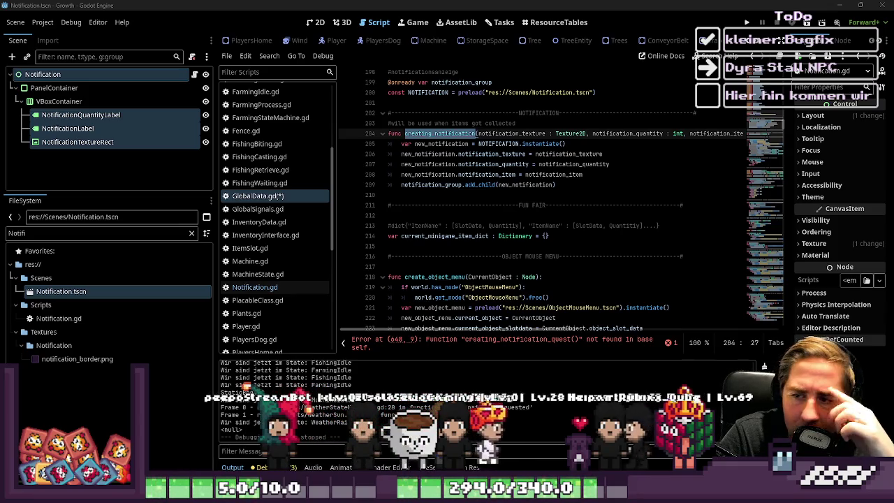
- Run the game, then search all scripts for uses of highlight_create_quest_object
click(744, 22)
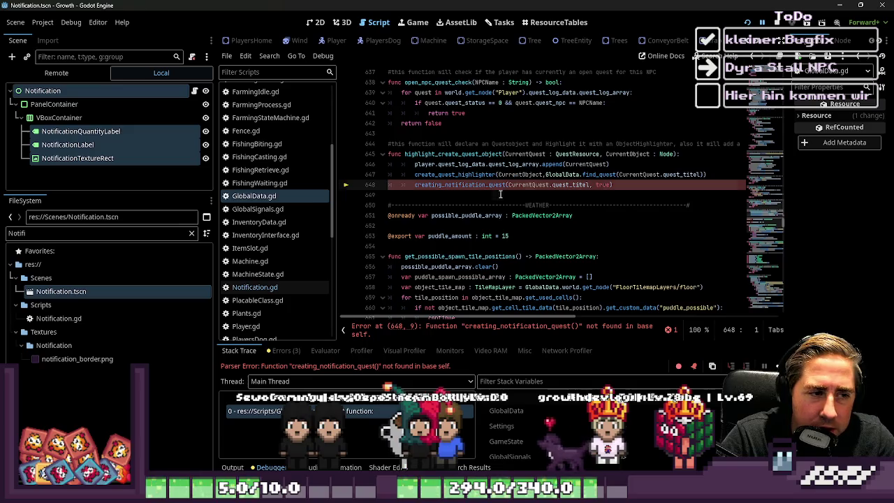
click(563, 185)
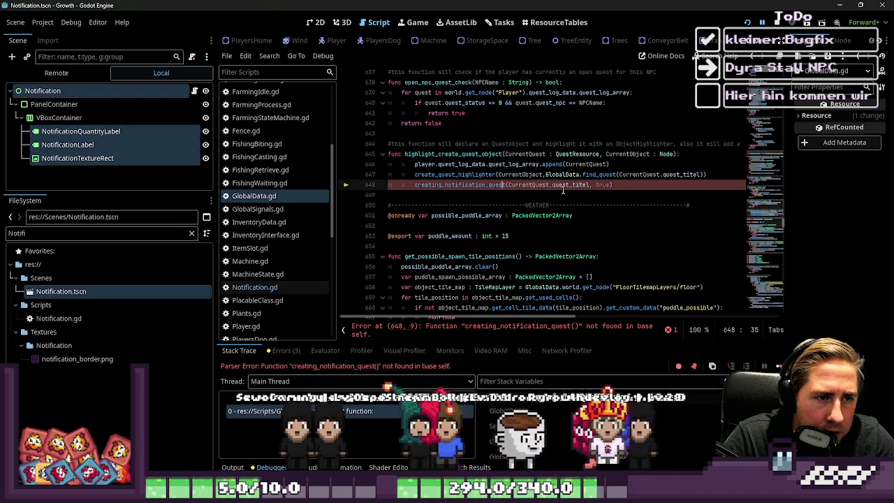
scroll(517, 195, up, 3)
scroll(488, 196, down, 2)
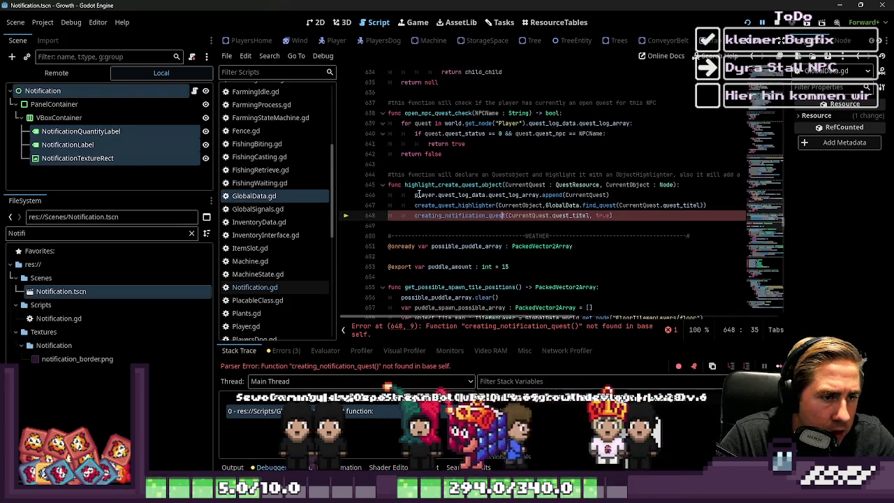
double_click(426, 185)
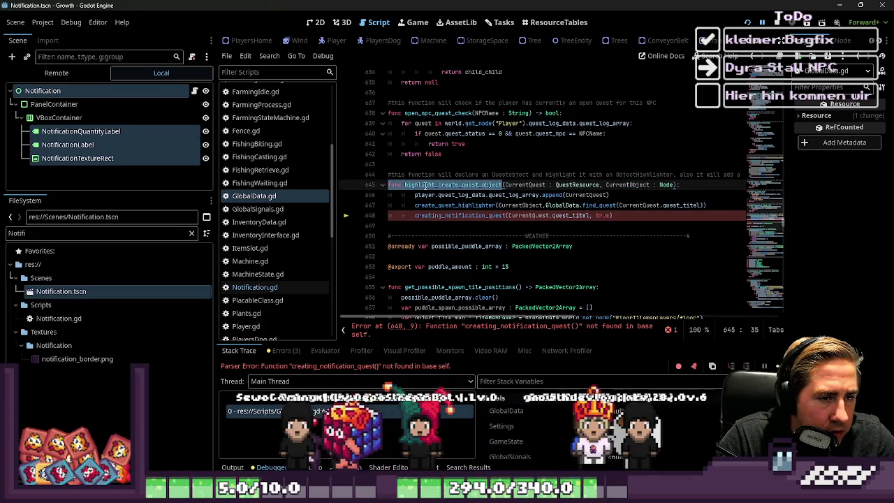
double_click(441, 183)
key(ctrl+shift+f)
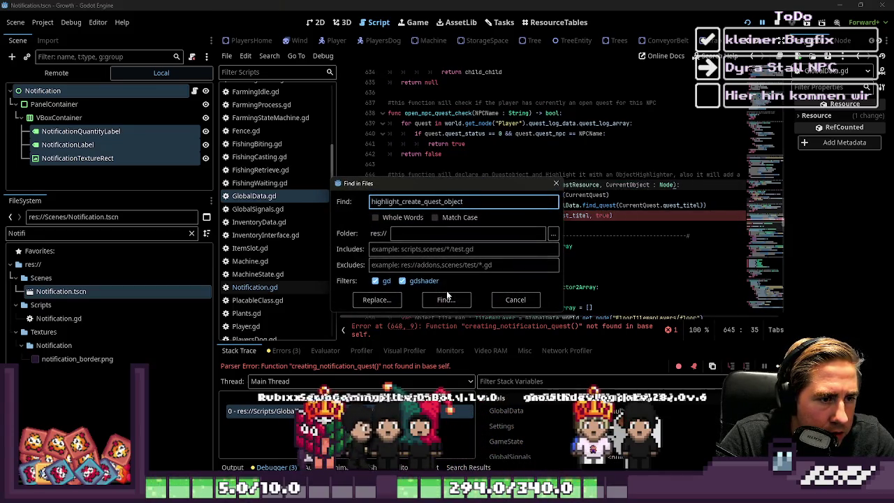
key(Return)
click(470, 236)
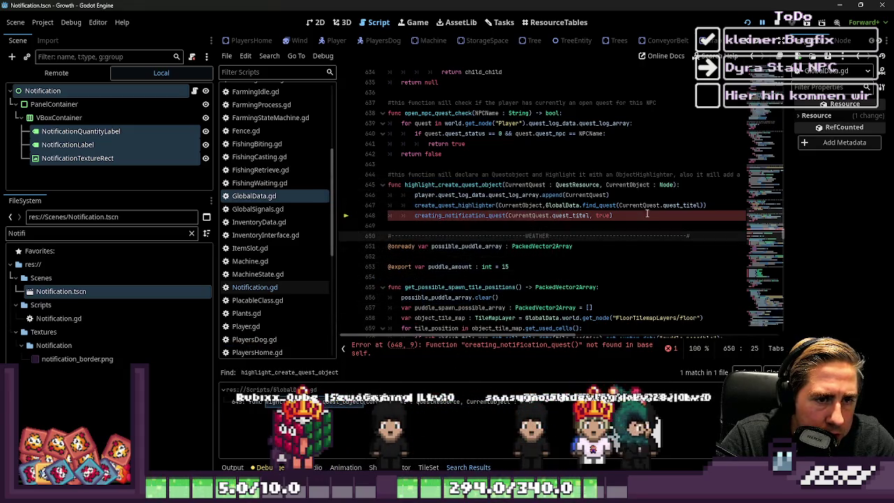
- Comment out the highlight_create_quest_object function (lines 644–648) and save GlobalData.gd
drag(647, 214, 399, 176)
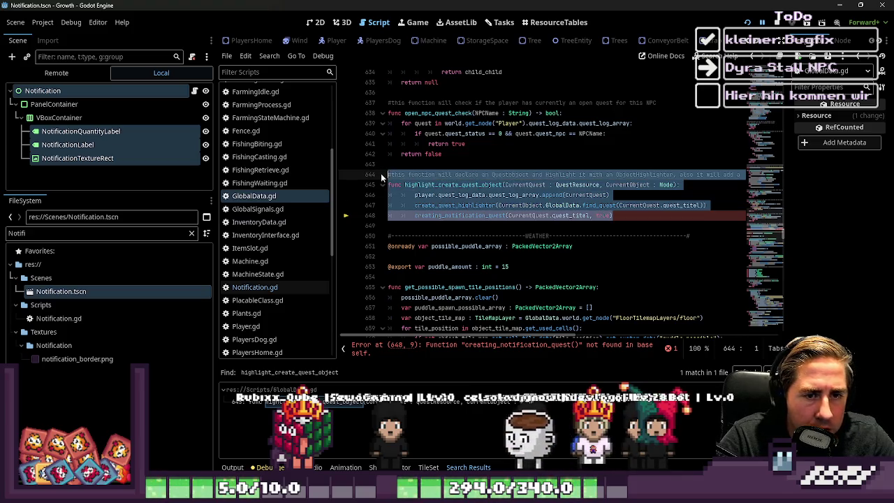
key(ctrl+k)
key(Up)
key(ctrl+s)
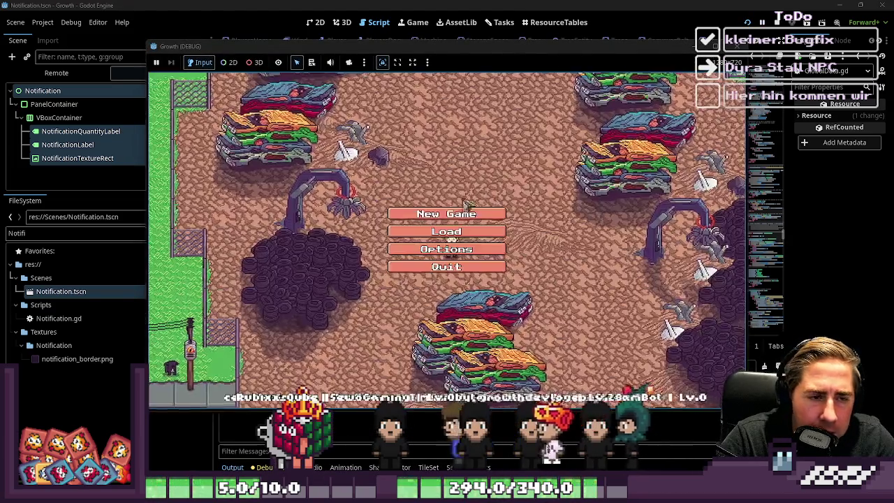
- Start a new game with the character name 'ads' and enter the world
click(419, 212)
text(ads)
click(438, 316)
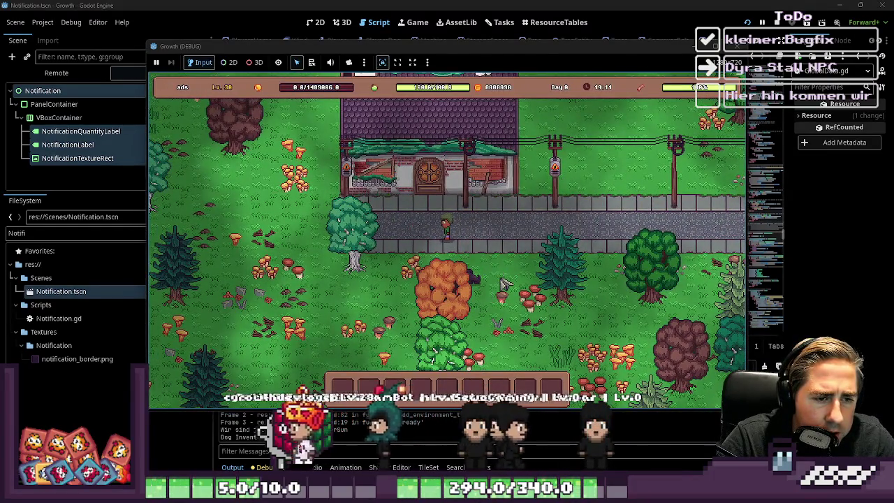
- Walk the character around the night-time village with WASD, then stop the game with F8
key(a)
key(s)
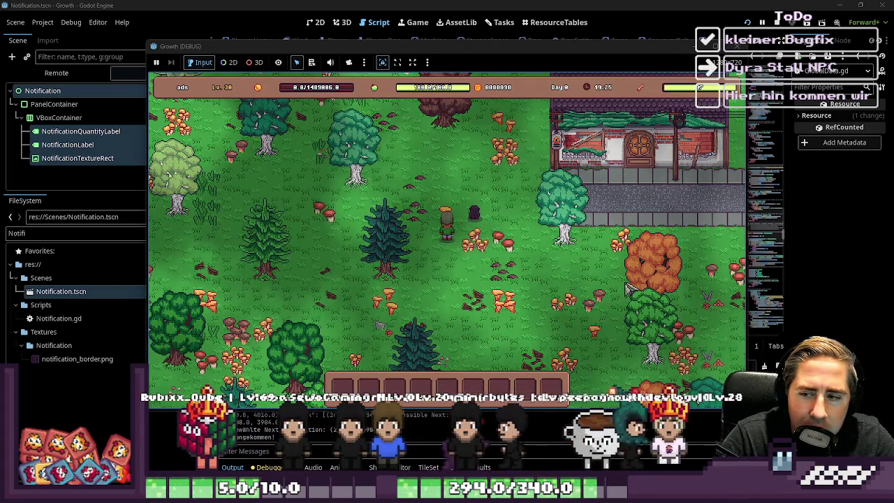
key(w)
key(a)
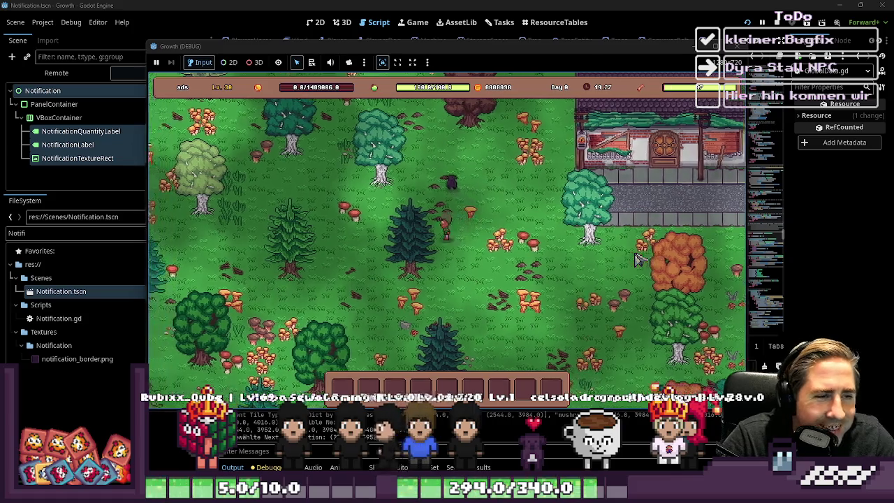
key(w)
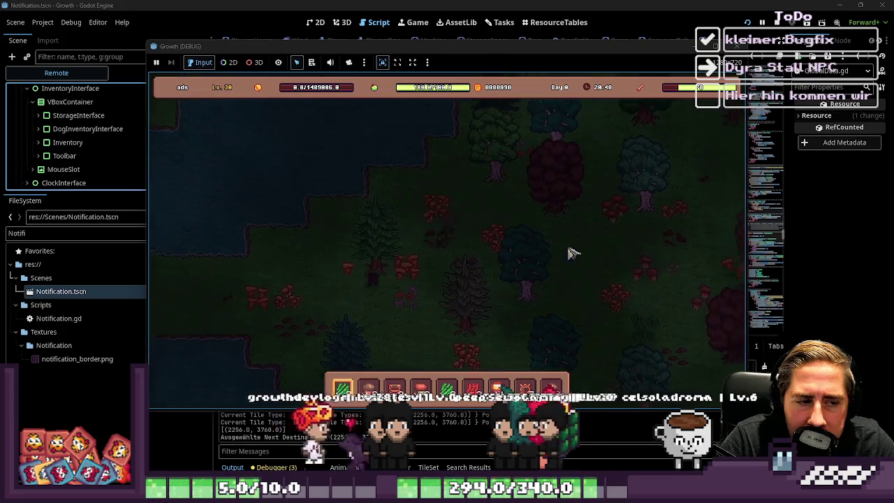
key(s)
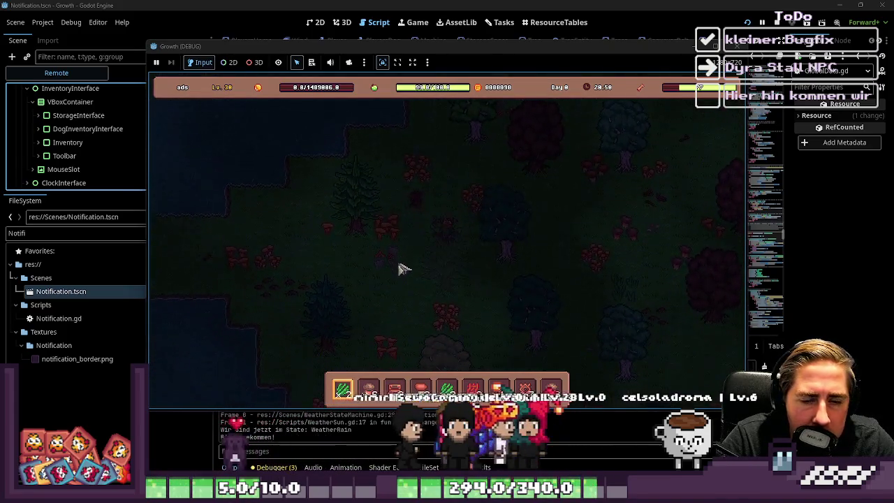
key(s)
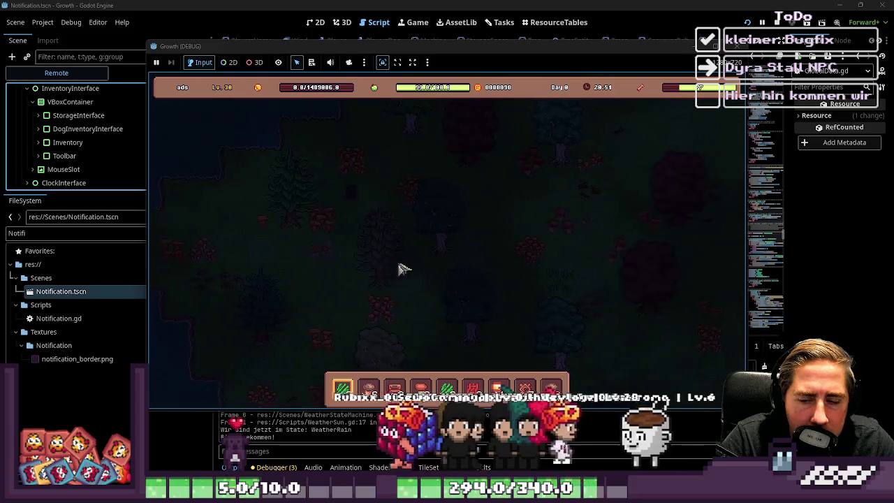
key(d)
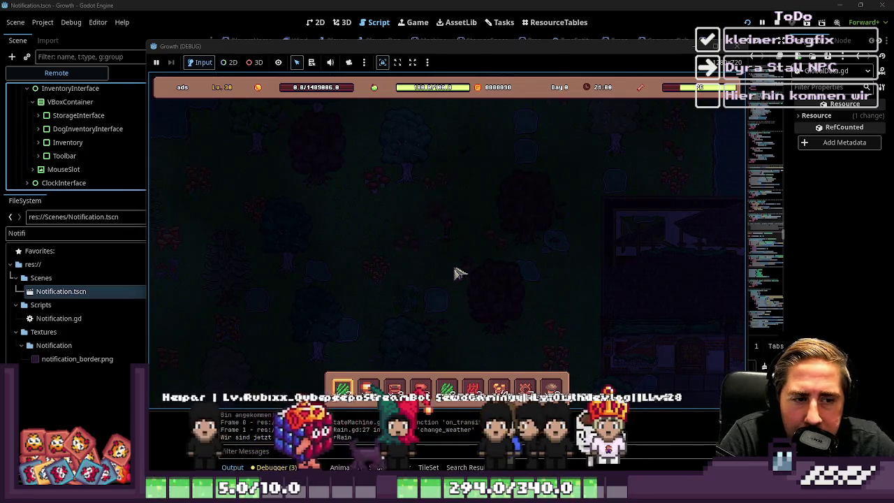
key(d)
key(w)
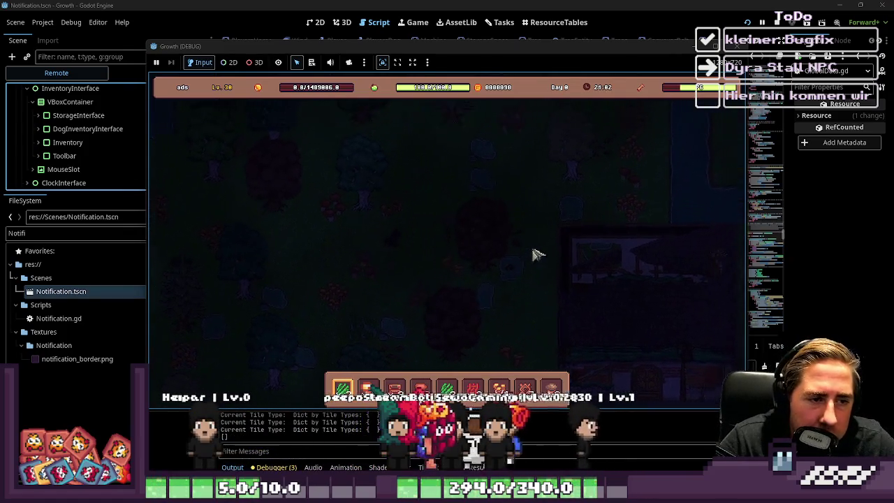
key(d)
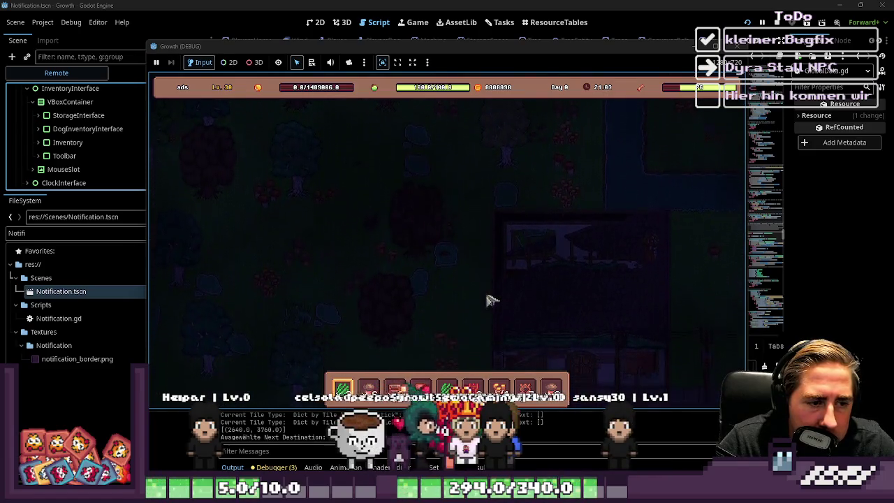
key(s)
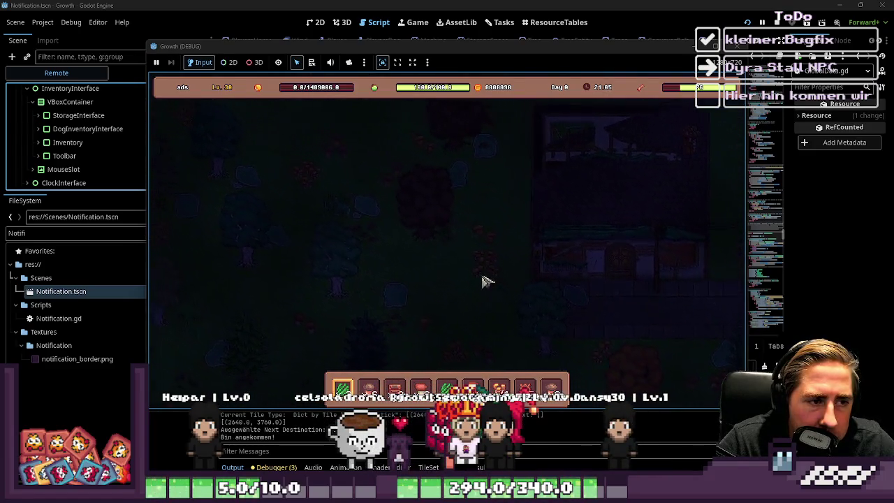
key(w)
key(a)
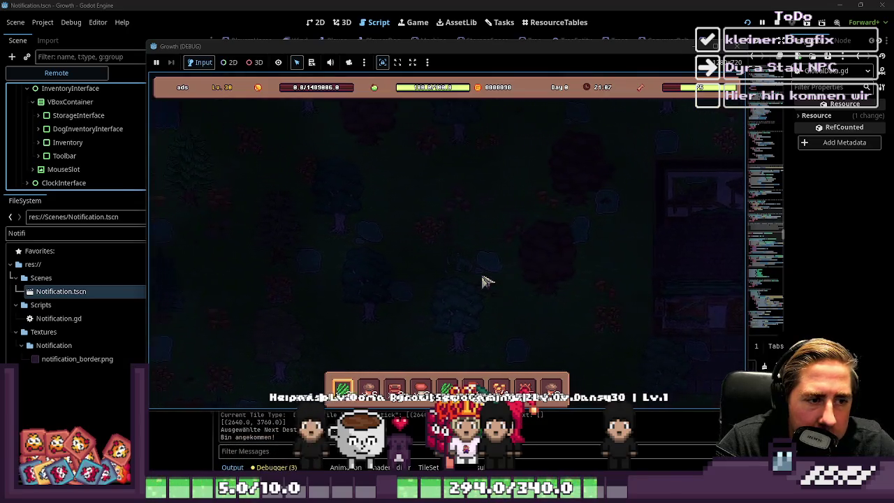
key(w)
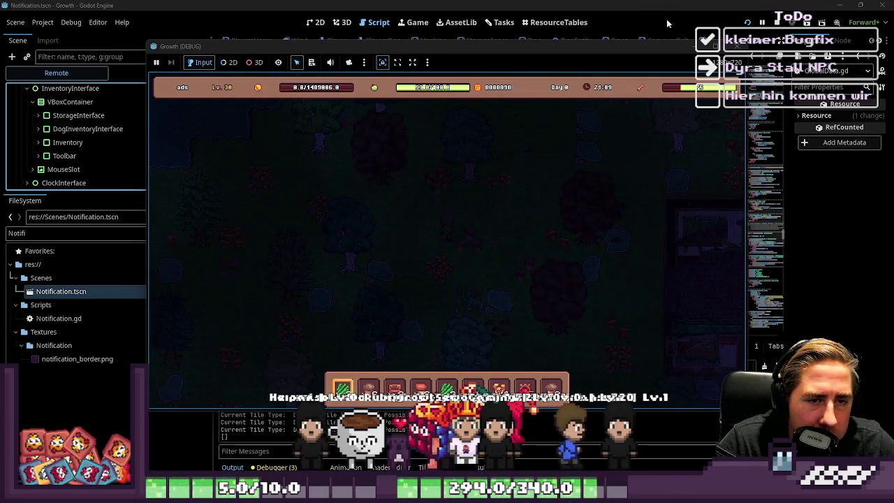
key(F8)
- Return to the code and open the Notification.gd script
click(458, 216)
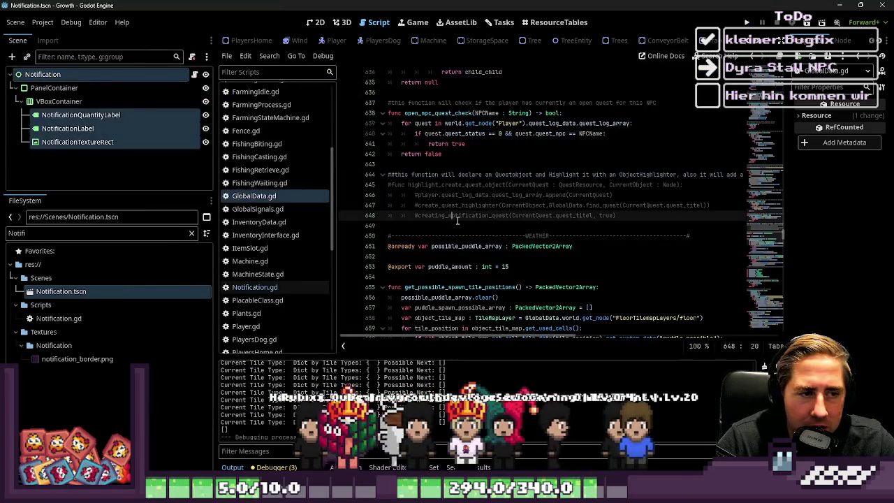
click(563, 206)
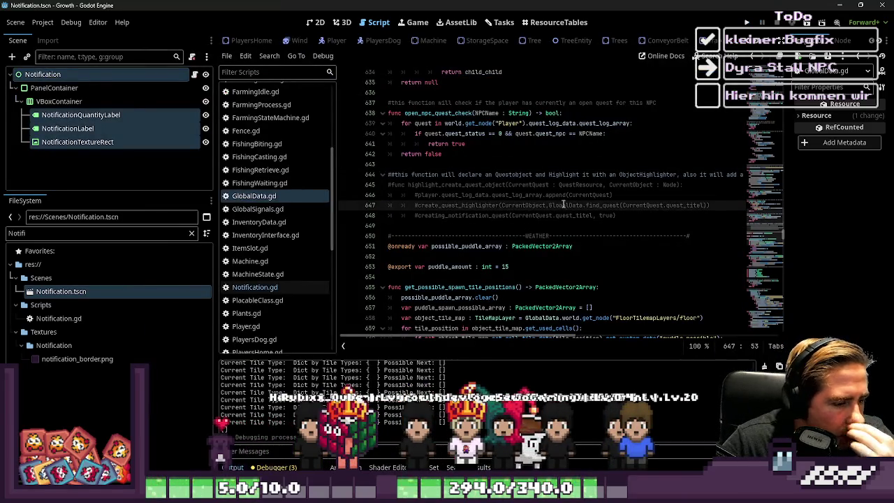
click(255, 287)
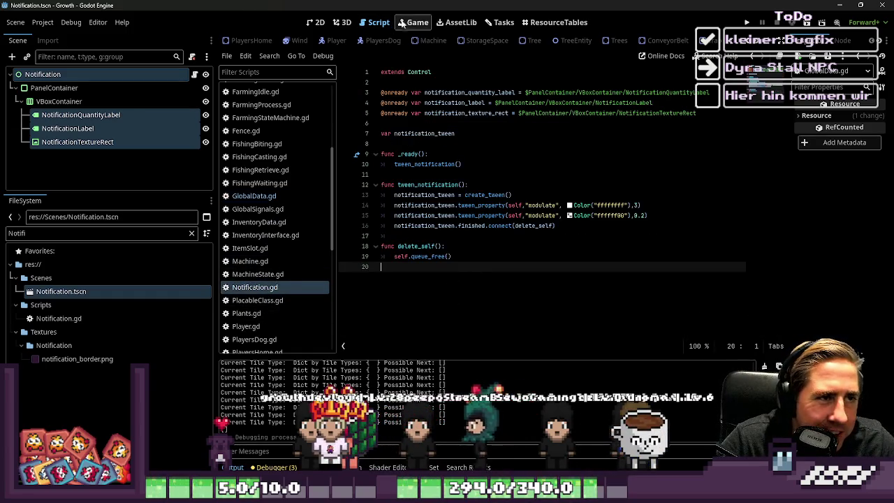
- Delete the 'Toggle für Notifications von Machinen hinzufügen' step from the Notification Funktion task
click(500, 22)
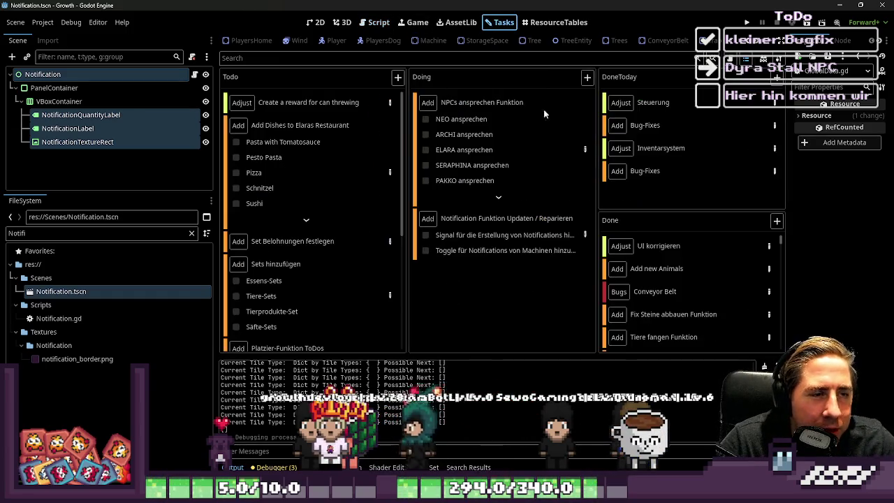
click(577, 221)
drag(436, 126, 548, 155)
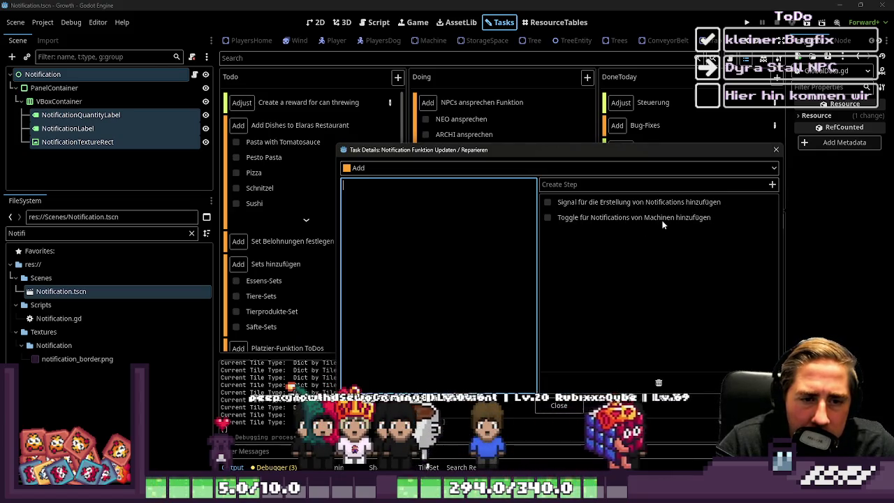
click(613, 223)
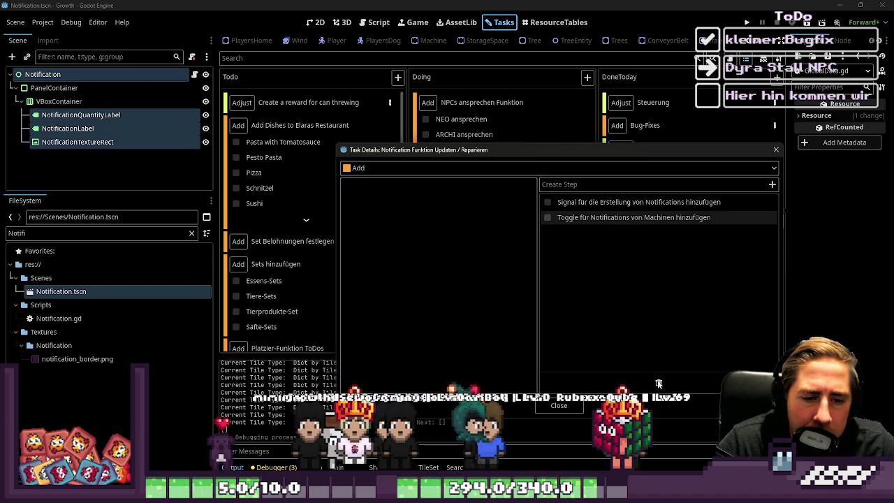
right_click(639, 221)
click(652, 271)
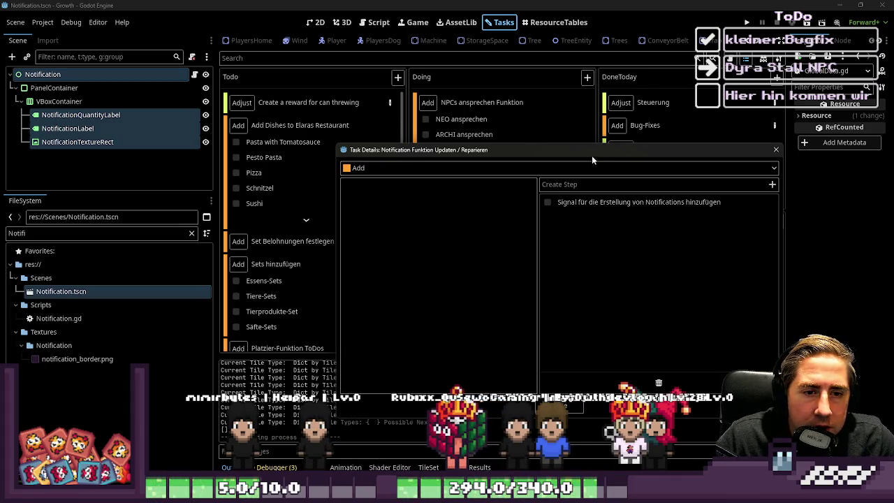
- Begin typing the 'Notification-Arten:' heading into the notification task's description
drag(592, 157, 555, 131)
click(447, 191)
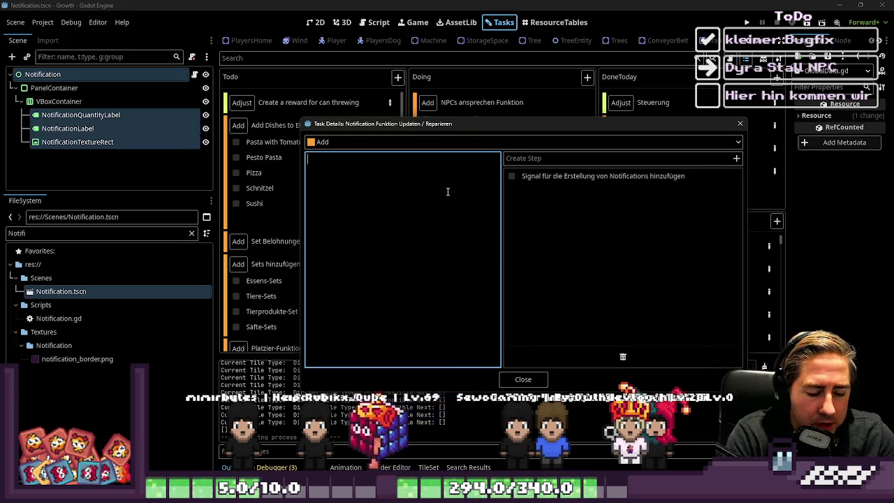
text(Noti)
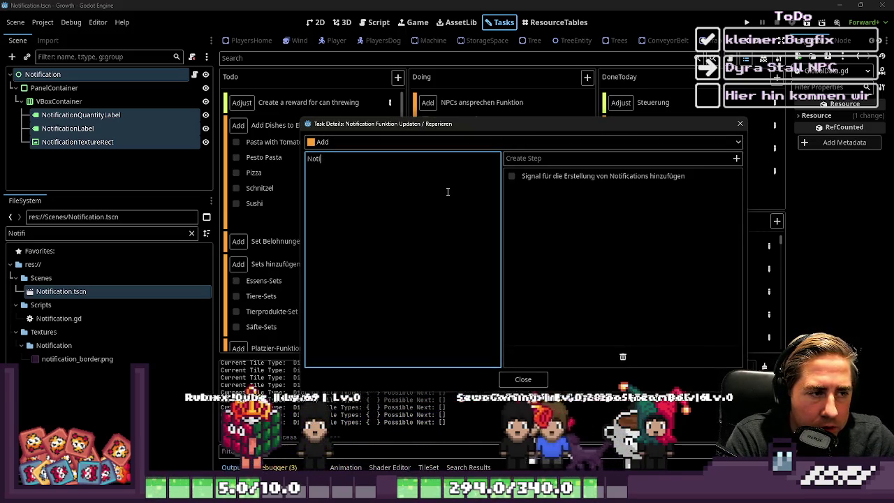
text(Arten)
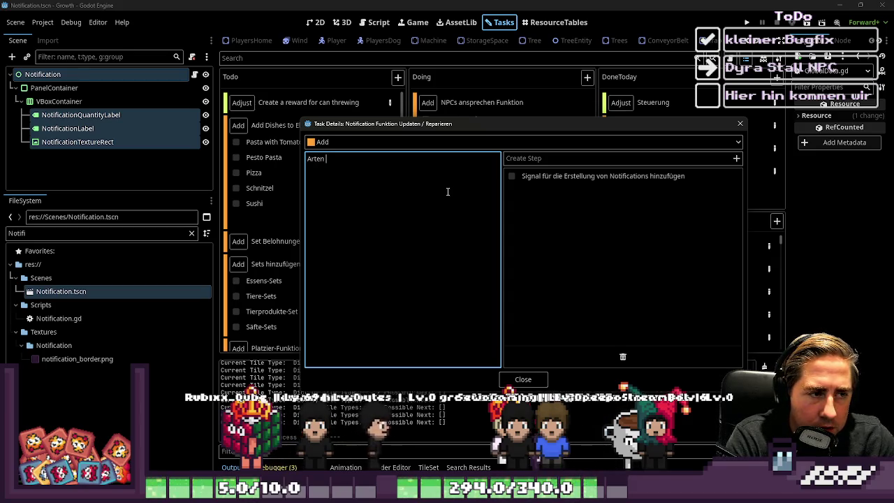
key(BackSpace)
key(BackSpace)
key(BackSpace)
text(Notiv)
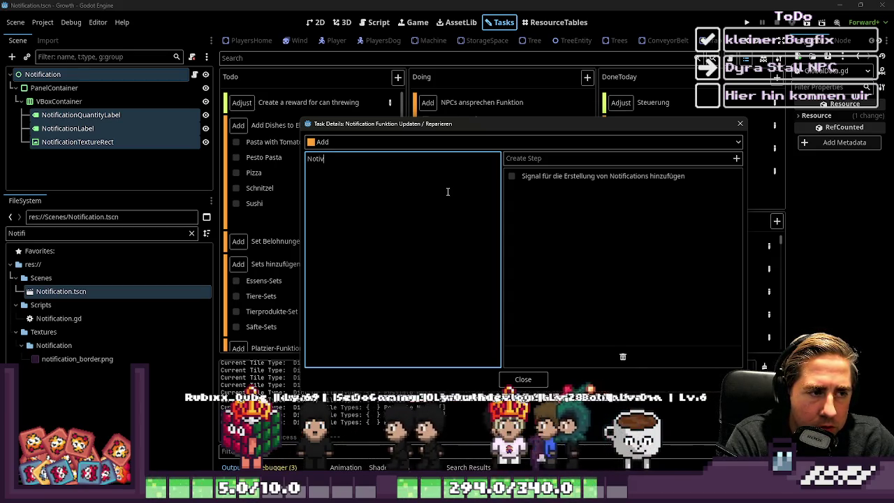
key(BackSpace)
text(fication-Arten:)
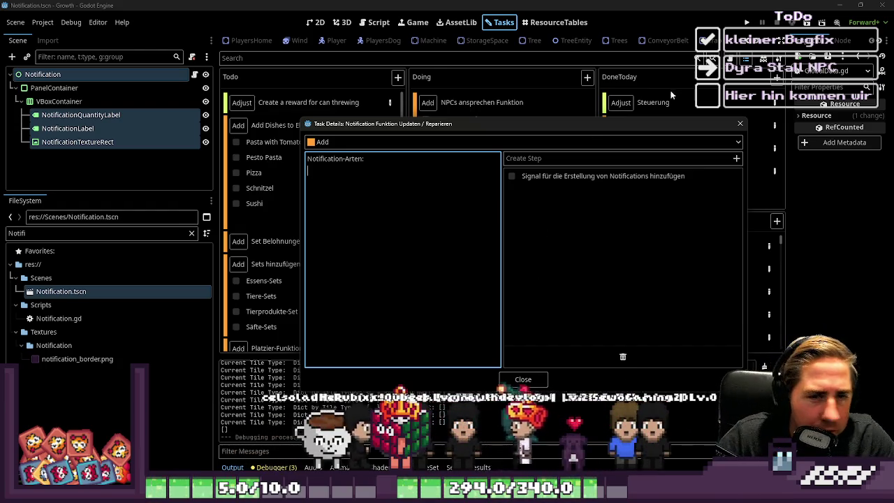
- Move and enlarge the Task Details window, then close it
mouse_move(640, 130)
mouse_down()
mouse_move(565, 77)
mouse_move(558, 60)
mouse_move(566, 65)
mouse_up()
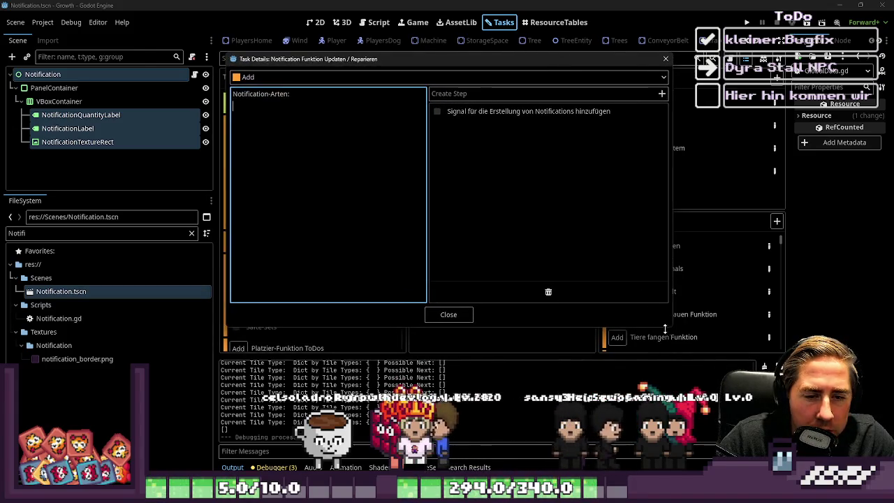
mouse_move(675, 328)
mouse_down()
mouse_move(788, 361)
mouse_move(641, 313)
mouse_up()
mouse_move(388, 63)
mouse_down()
mouse_move(399, 81)
mouse_move(495, 81)
mouse_move(386, 79)
mouse_up()
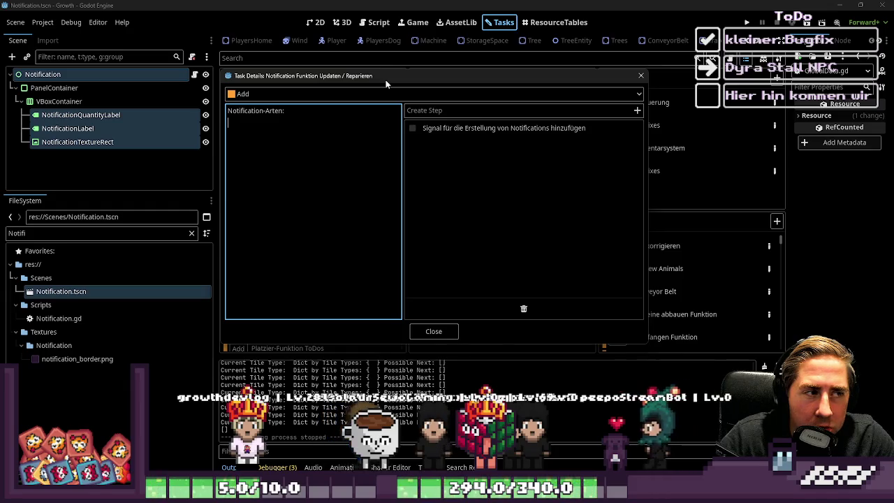
drag(385, 79, 384, 78)
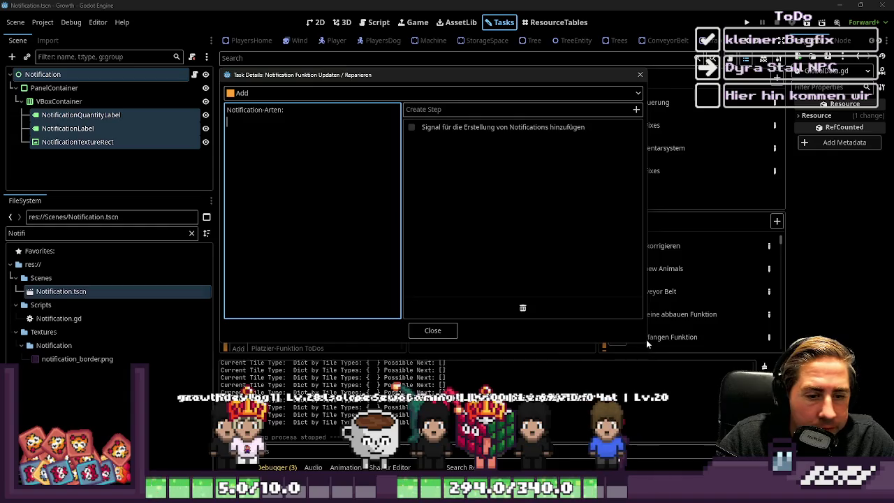
drag(649, 342, 790, 359)
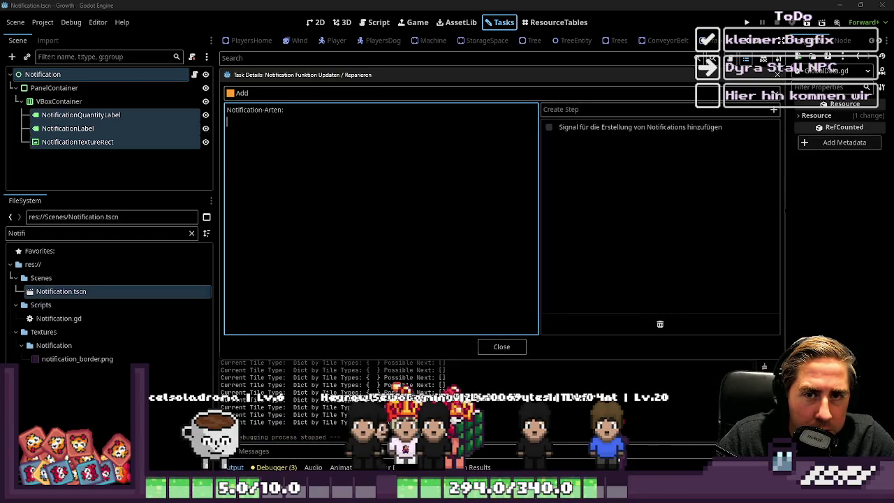
click(513, 353)
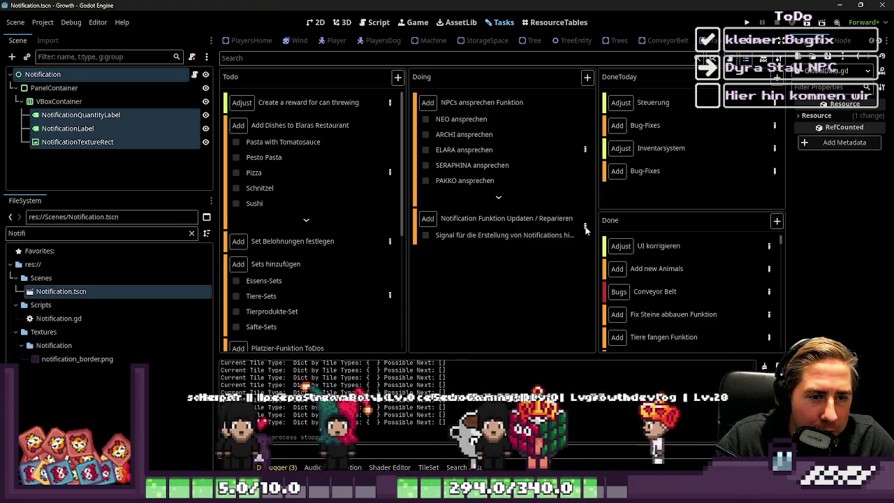
- Reopen the Notification Funktion task and place its details clear of the Todo, Doing and DoneToday columns
double_click(500, 218)
mouse_move(363, 122)
mouse_down()
mouse_move(447, 193)
mouse_move(425, 225)
mouse_move(441, 242)
mouse_up()
mouse_move(688, 248)
mouse_down()
mouse_move(732, 323)
mouse_move(738, 383)
mouse_move(769, 152)
mouse_up()
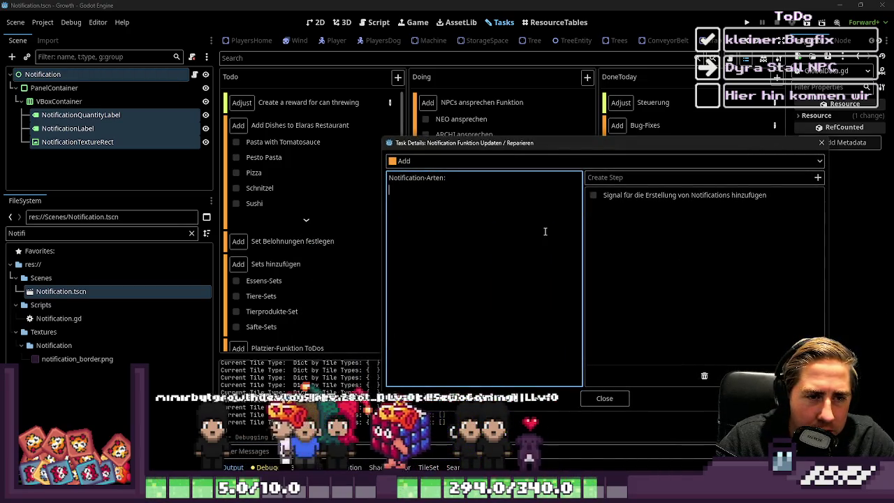
drag(556, 150, 622, 295)
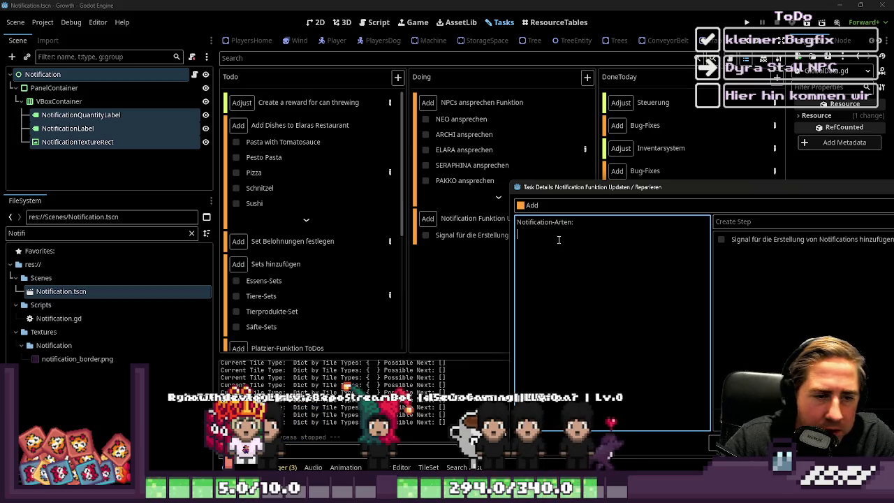
drag(552, 195, 422, 207)
text(Hund sammel)
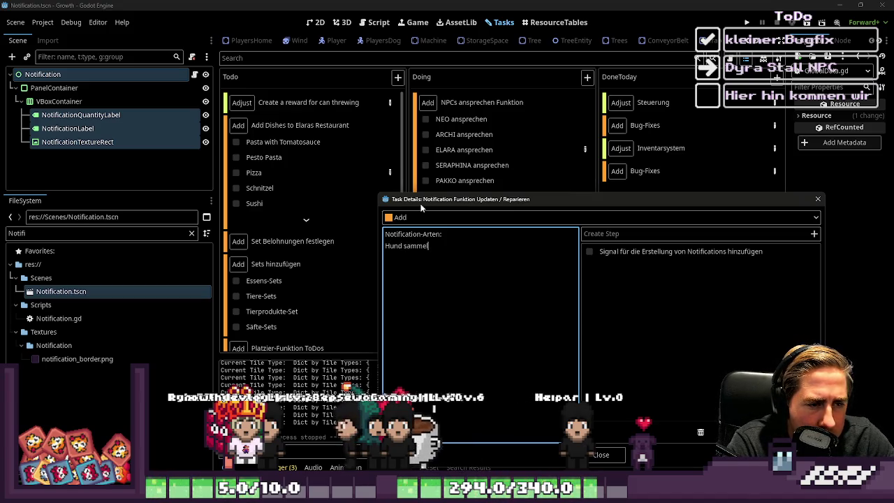
- List 'Hund sammelt ein Item', 'Spieler sammelt ein Item' and 'Machinen produzieren ein Item' as dash-prefixed notification types
text(ten: Hund )
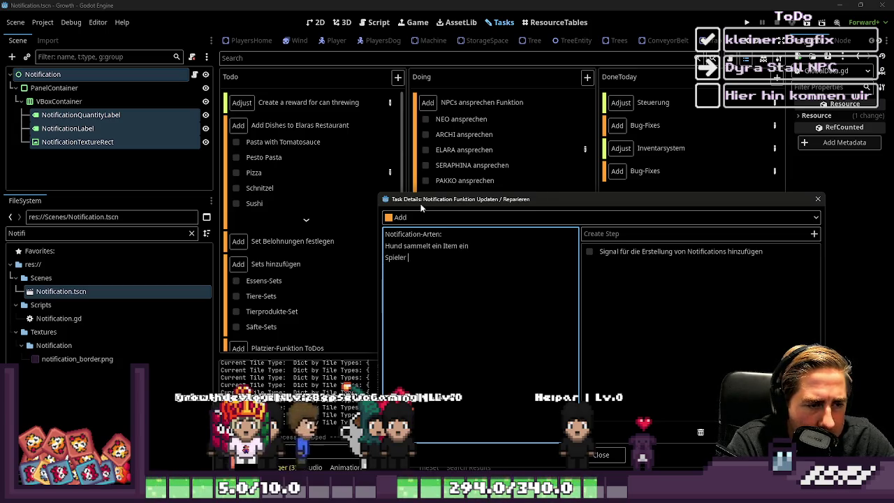
text(sammelt )
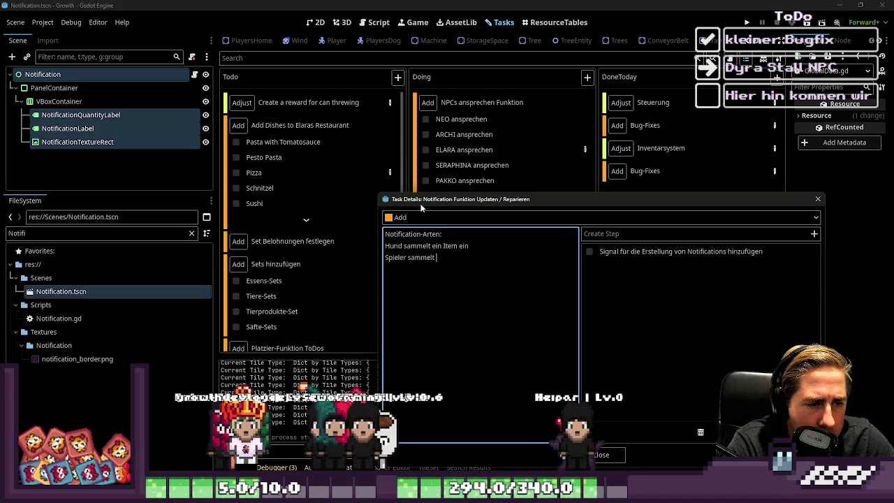
text(ein)
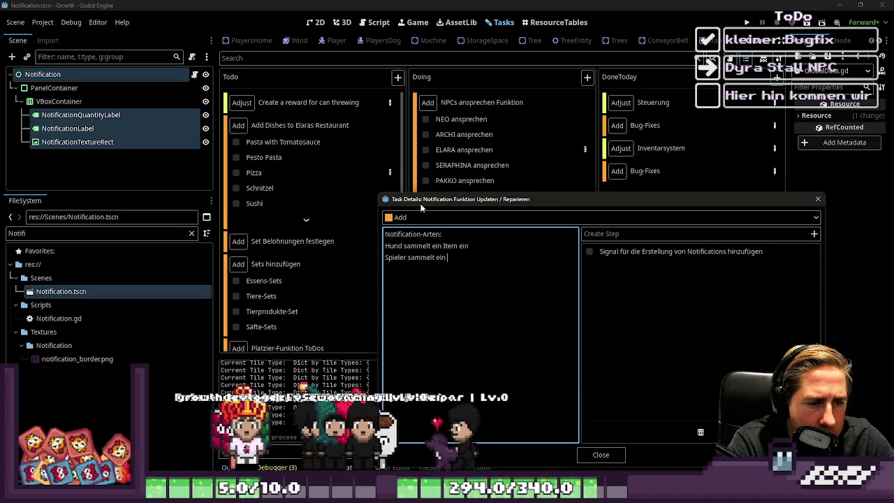
text( Item ein)
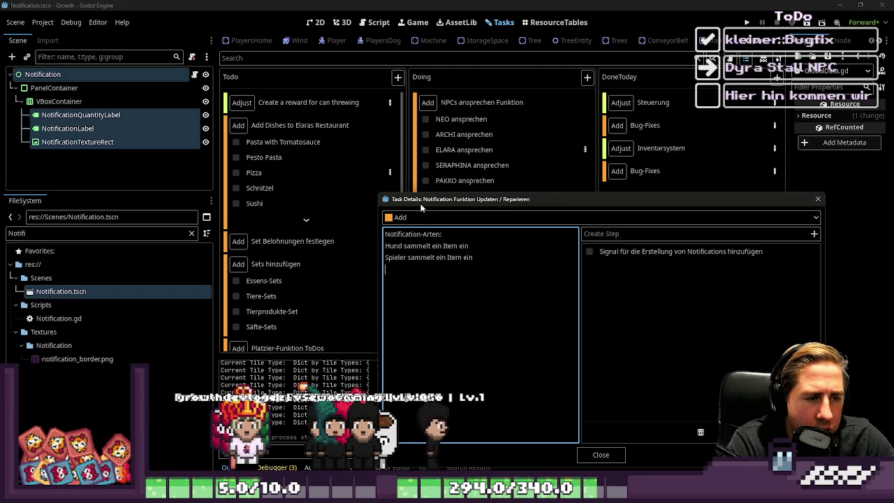
key(Home)
key(Up)
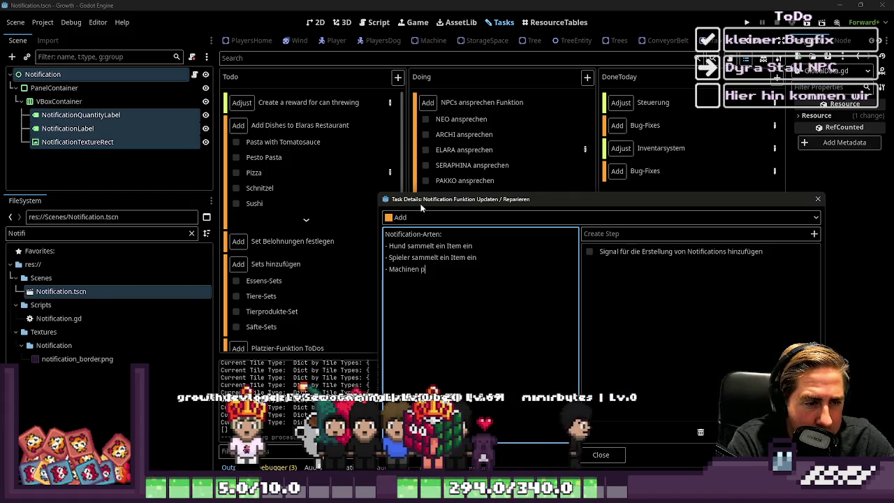
text(ro)
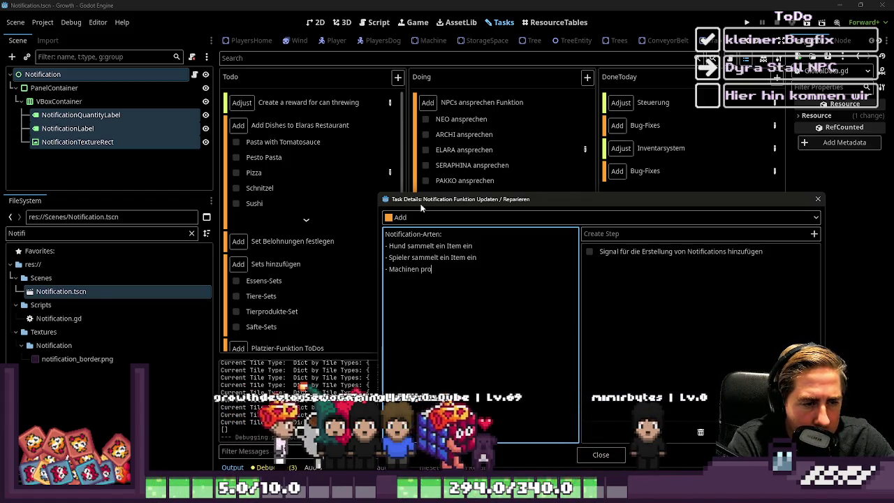
text(duzieren ein Item)
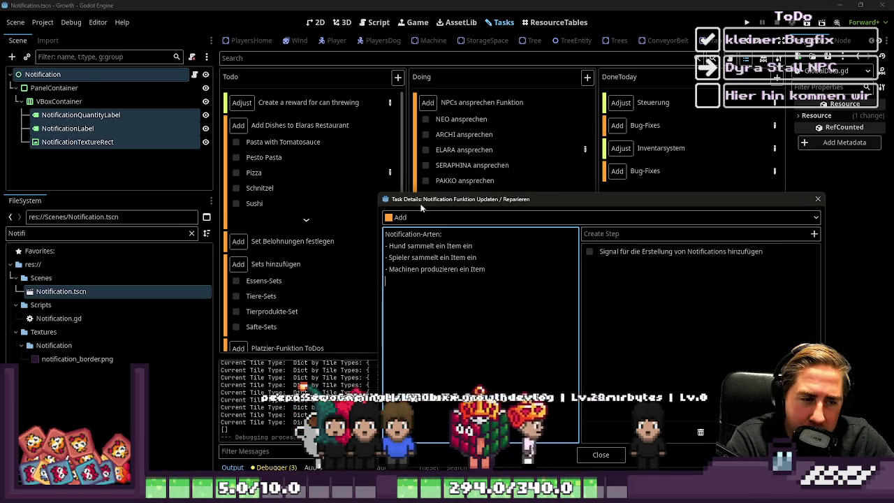
key(Return)
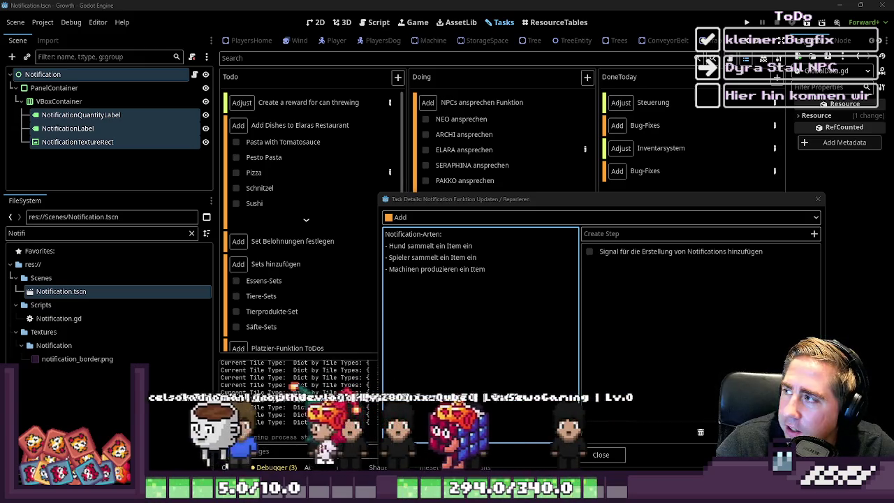
key(alt+Tab)
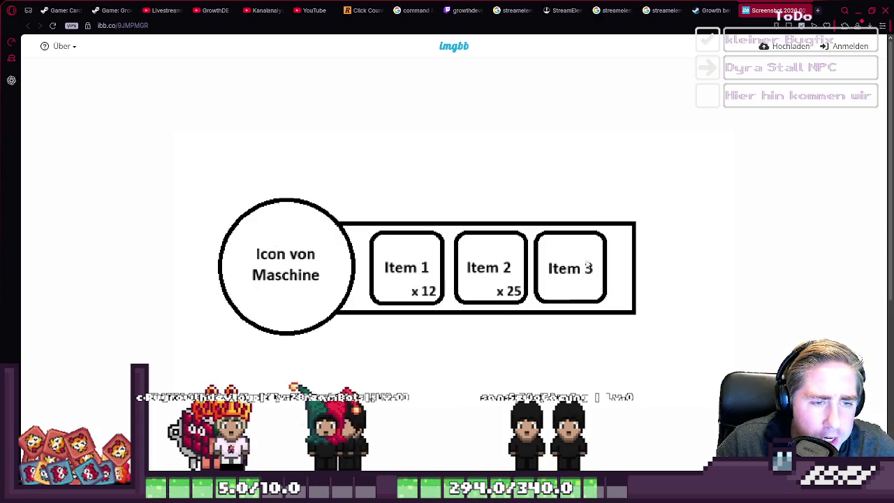
- Return to Godot, click below the notification types and move the Task Details window up-left
click(859, 10)
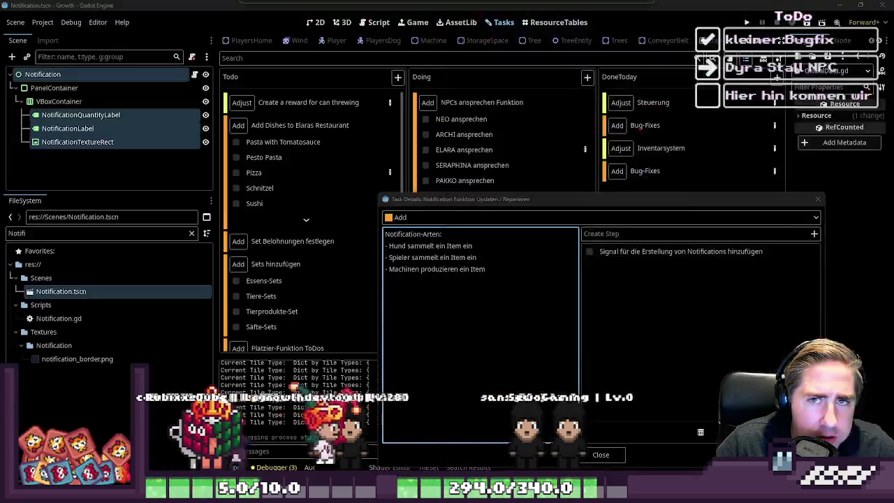
click(385, 293)
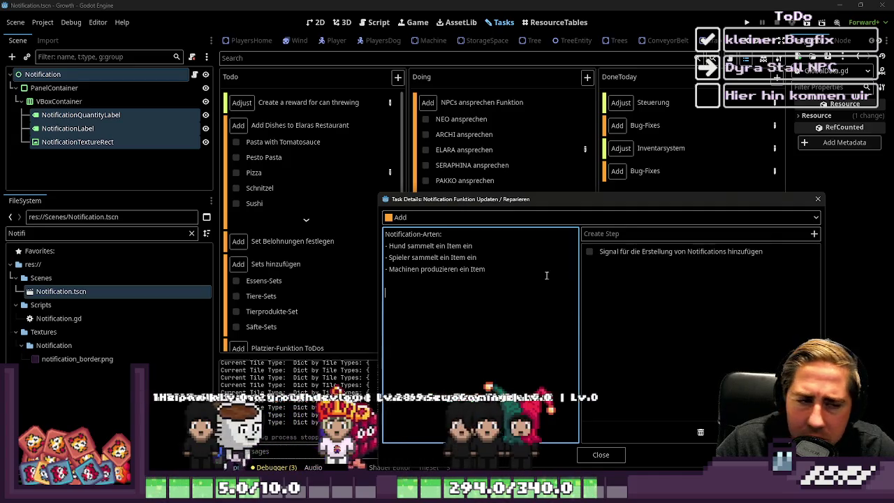
drag(581, 202, 490, 127)
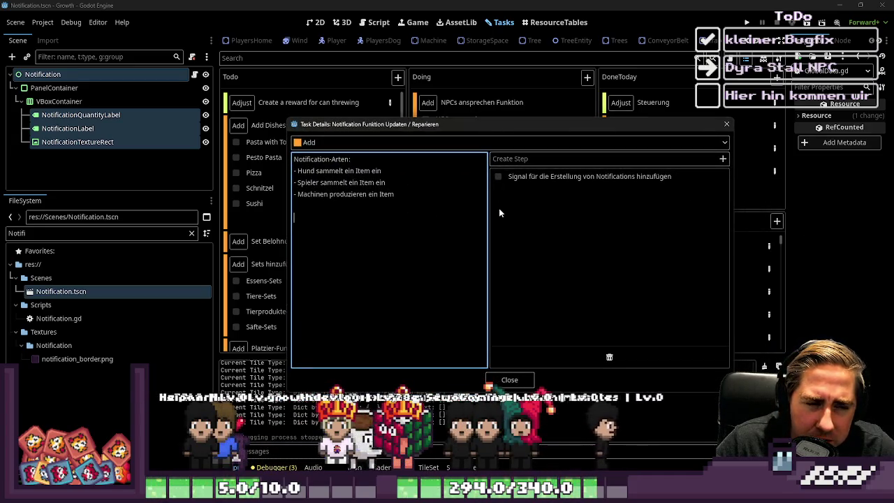
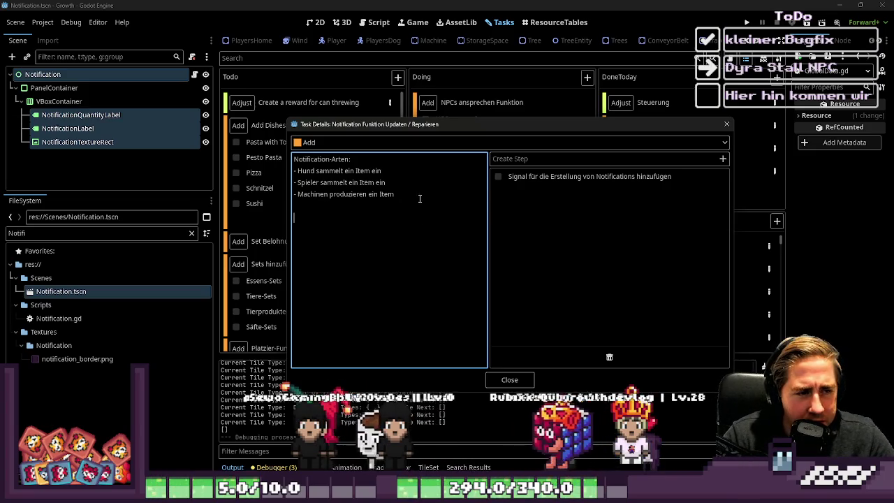
- Delete the 'Machinen produzieren ein Item' line from the task's notification list
drag(420, 197, 275, 189)
key(BackSpace)
key(BackSpace)
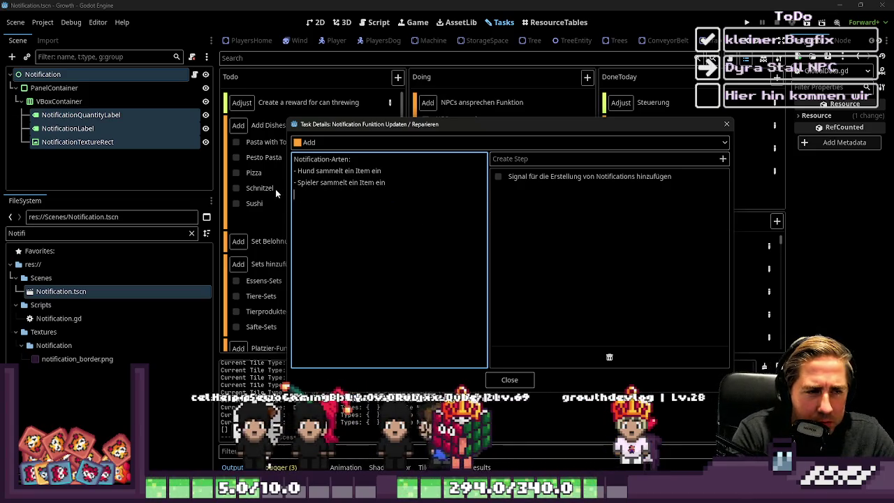
key(BackSpace)
key(BackSpace)
key(BackSpace)
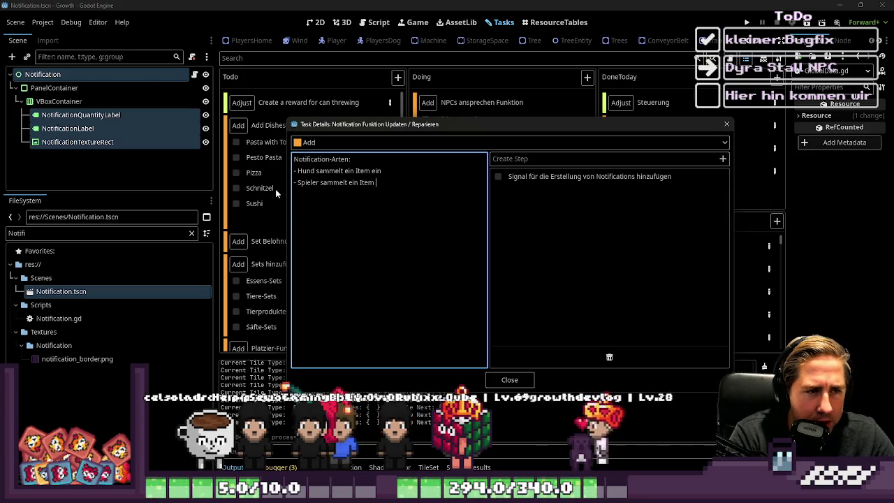
key(ctrl+z)
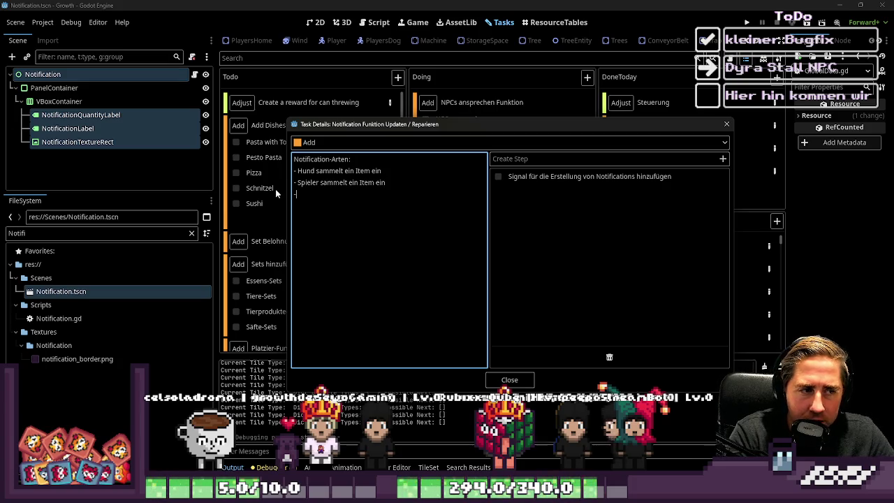
- Add a 'Spieler verkauft ein Item' line, delete it again, and switch to Aseprite
text(Spiel)
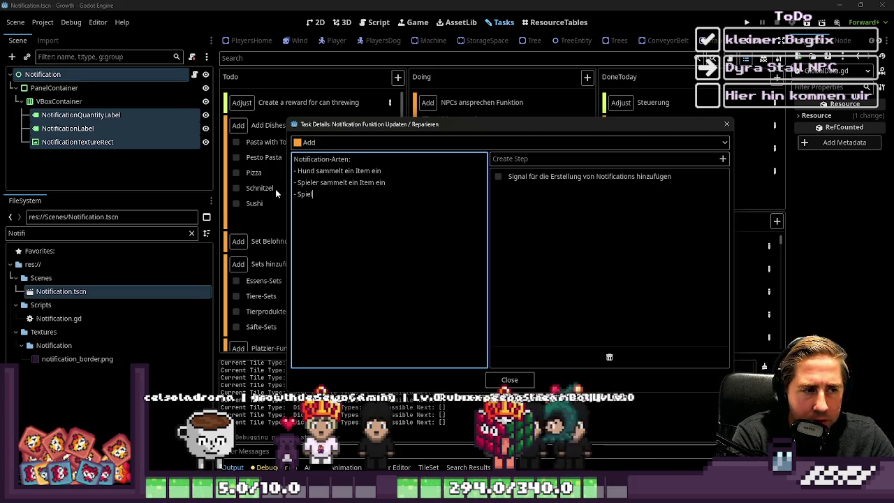
text(er verkauft ein)
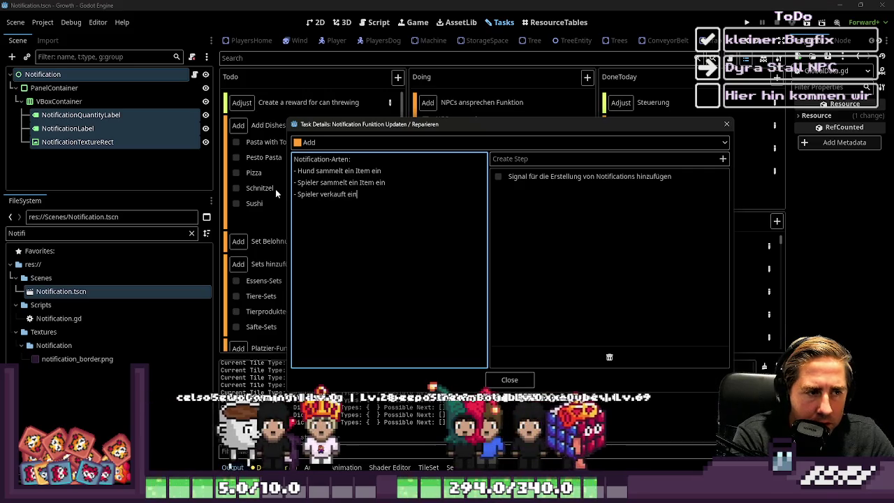
text( Item)
key(Return)
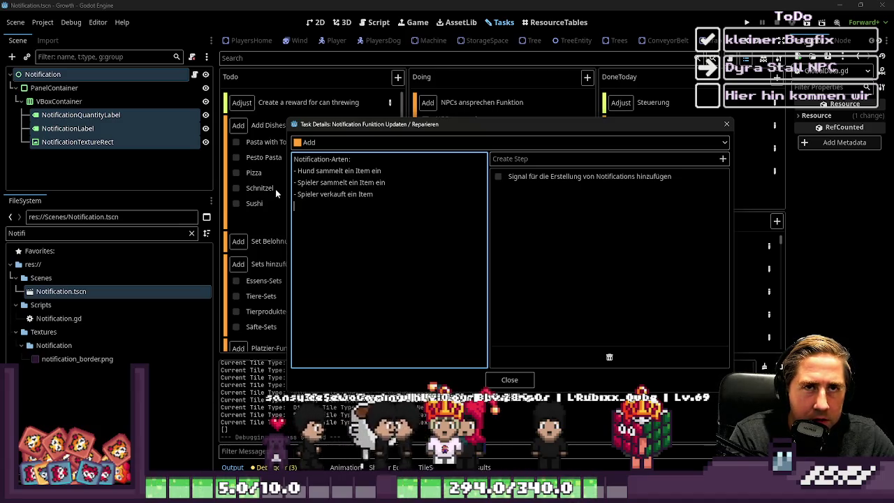
key(shift+Up)
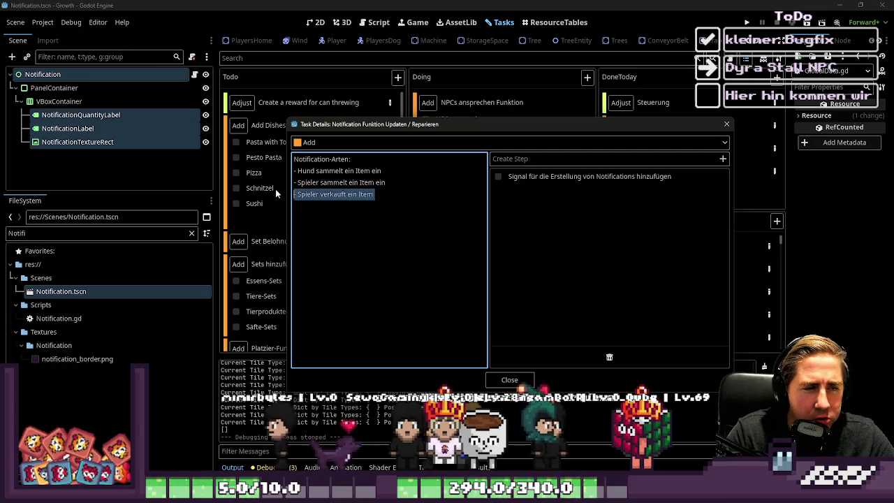
key(BackSpace)
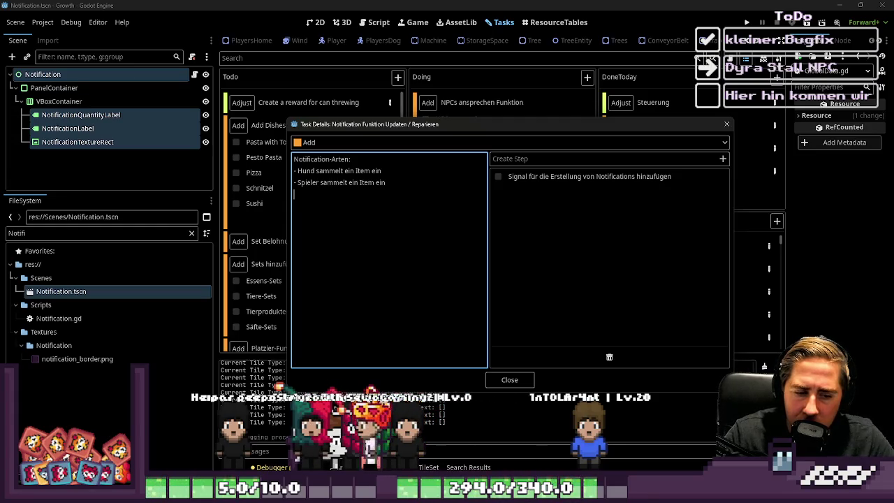
key(alt+Tab)
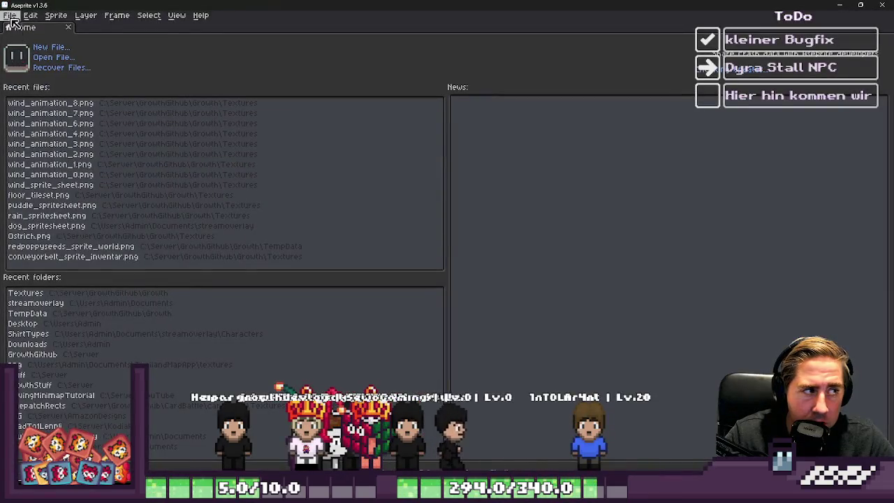
- Create a new blank sprite and pick black as the drawing colour
click(11, 15)
click(17, 28)
key(Return)
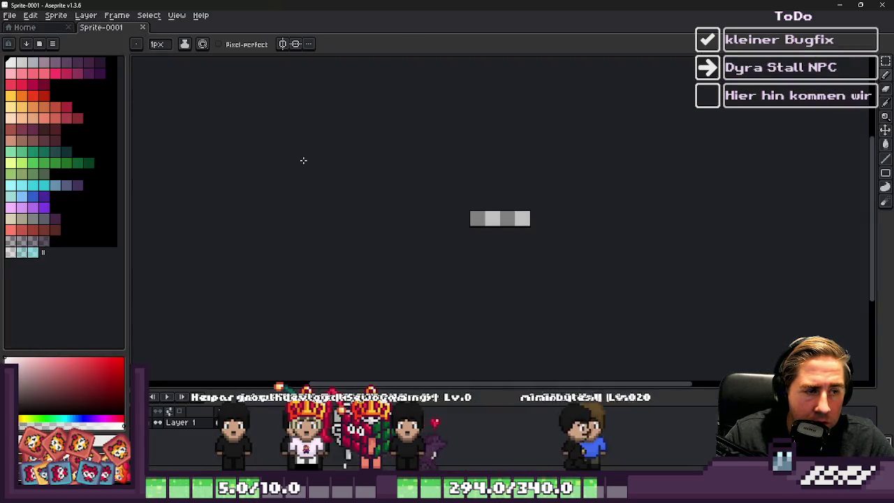
scroll(564, 249, up, 5)
scroll(424, 178, up, 4)
click(88, 95)
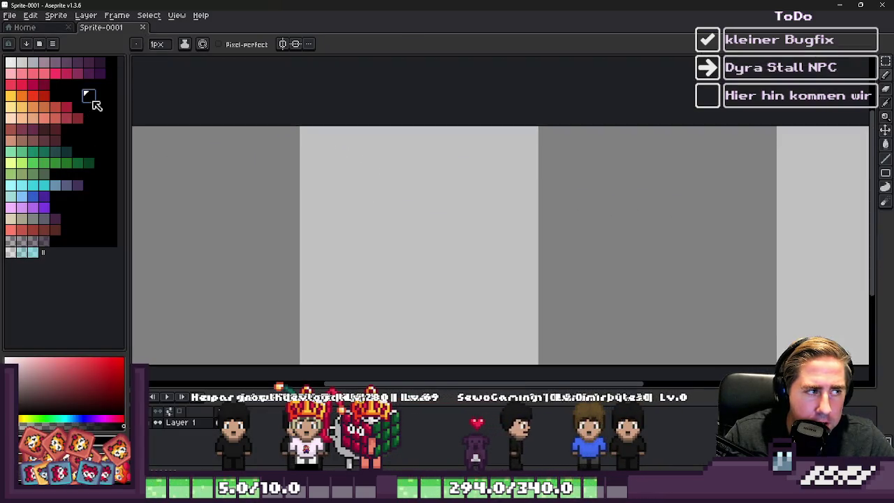
scroll(374, 152, down, 3)
scroll(547, 162, up, 2)
scroll(571, 146, down, 1)
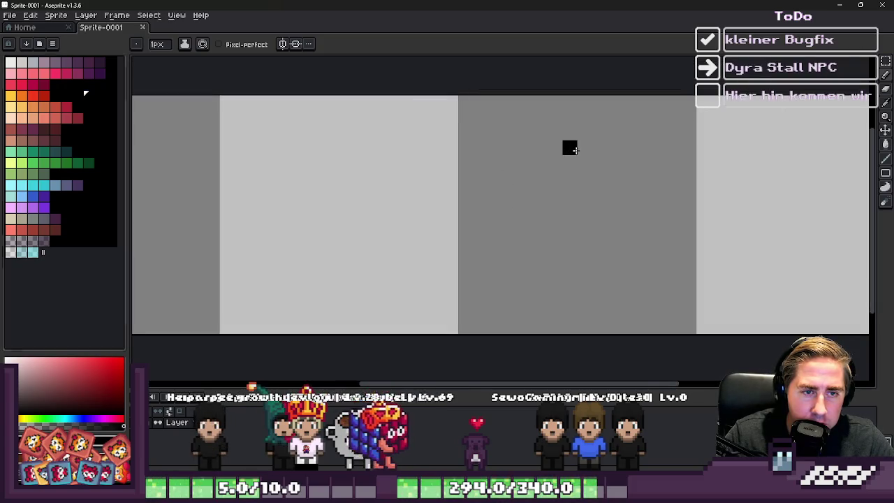
- Draw a black cross and a stepped bar to its left, erasing the stray top pixel
drag(569, 144, 569, 271)
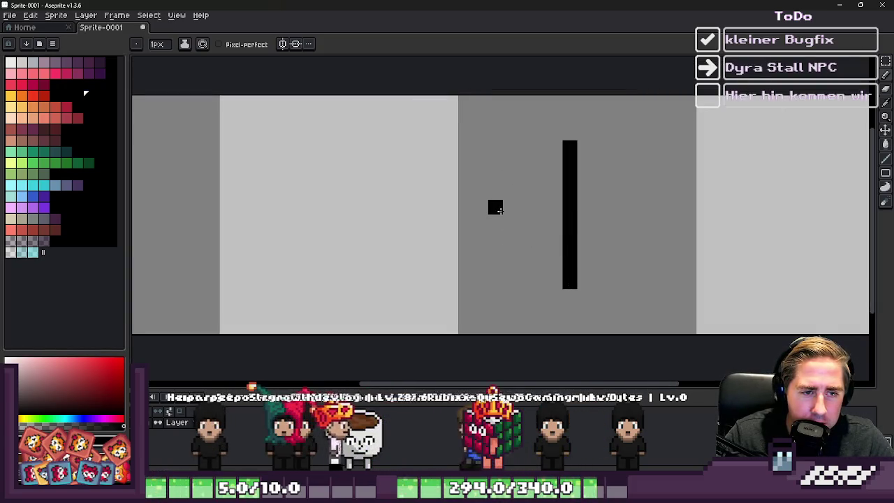
drag(496, 222, 644, 221)
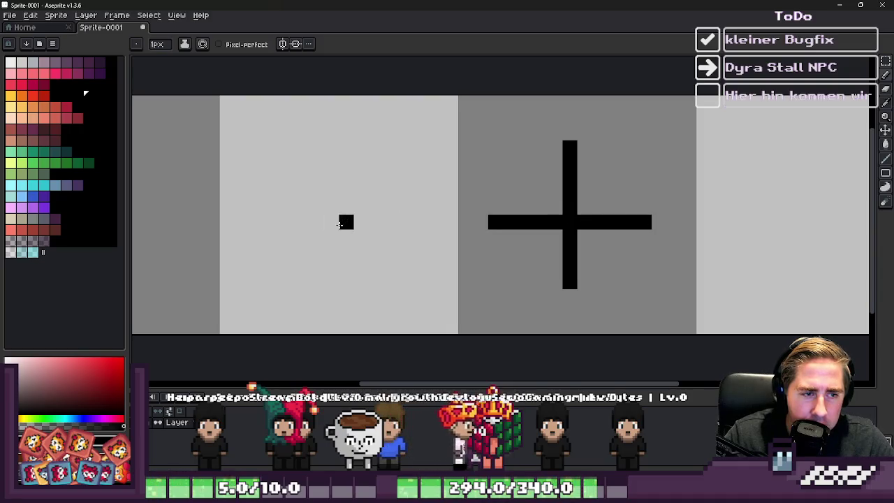
mouse_move(329, 222)
mouse_down()
mouse_move(443, 220)
mouse_move(446, 201)
mouse_up()
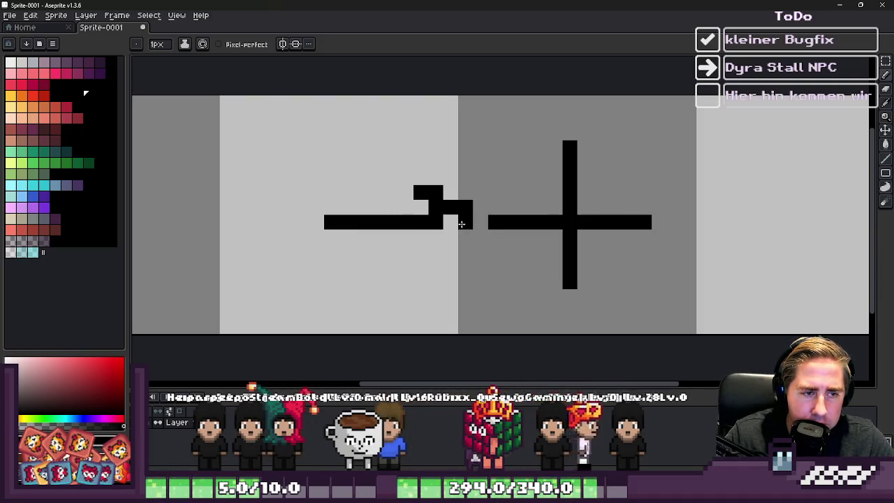
scroll(417, 178, down, 1)
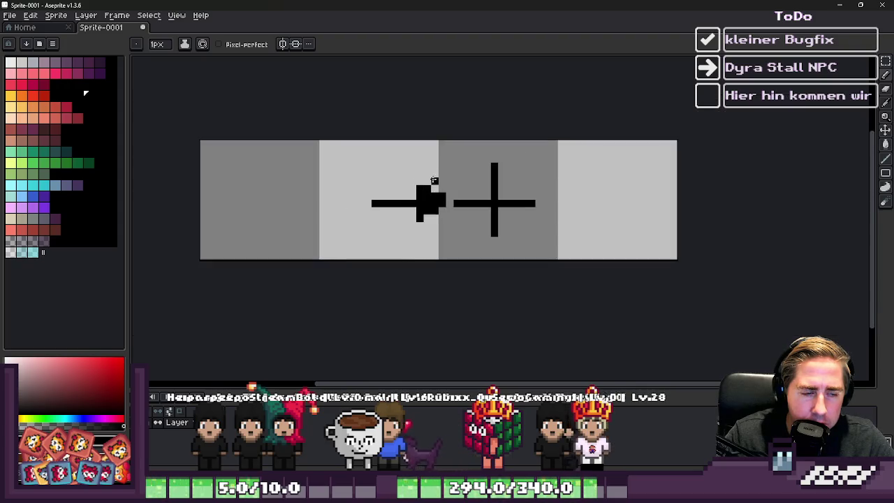
scroll(491, 184, up, 1)
scroll(493, 124, up, 1)
right_click(494, 125)
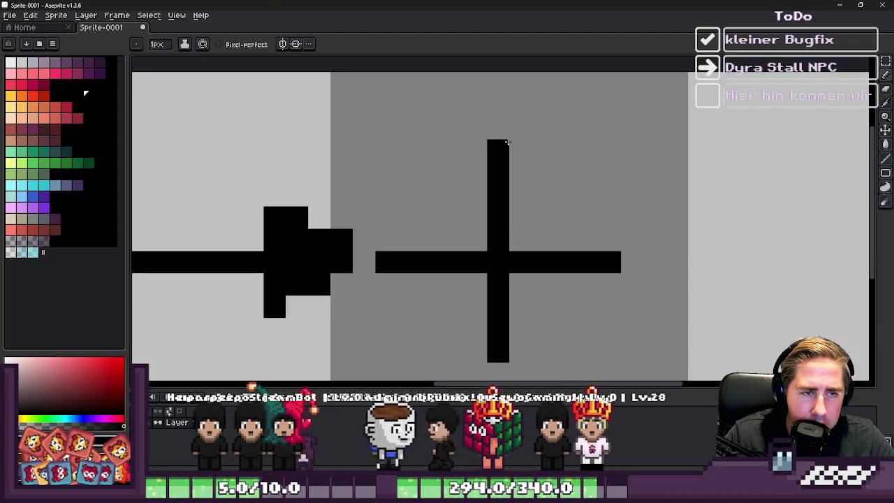
key(e)
key(b)
- Add crossbar and tick pixels to the cross and draw a box outline beside it
click(476, 171)
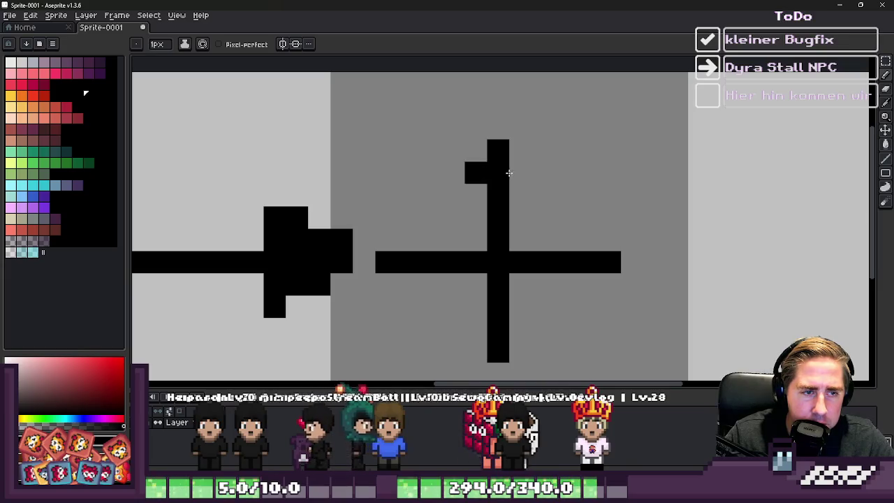
click(520, 171)
click(594, 237)
click(588, 281)
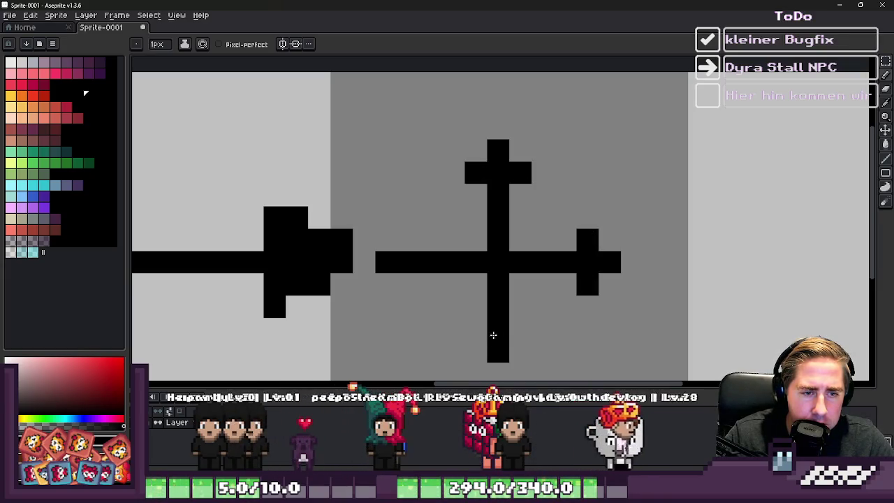
click(476, 329)
click(521, 329)
scroll(481, 217, down, 3)
scroll(481, 216, up, 3)
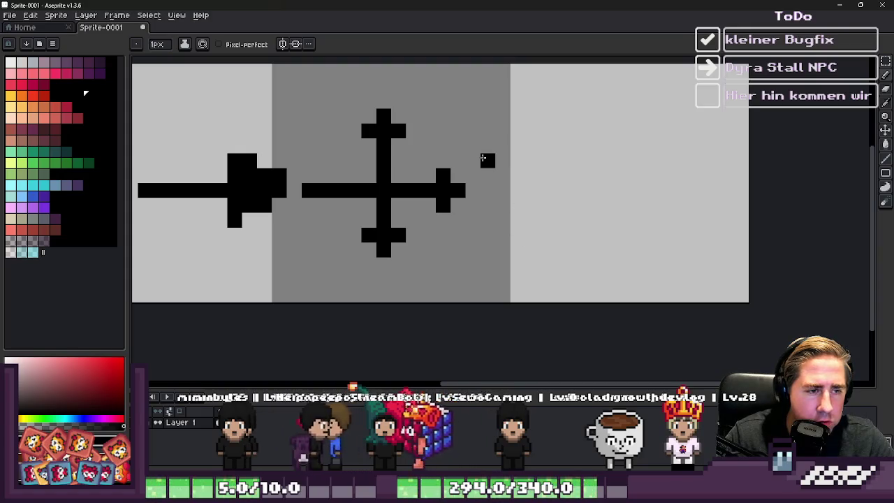
scroll(424, 145, down, 3)
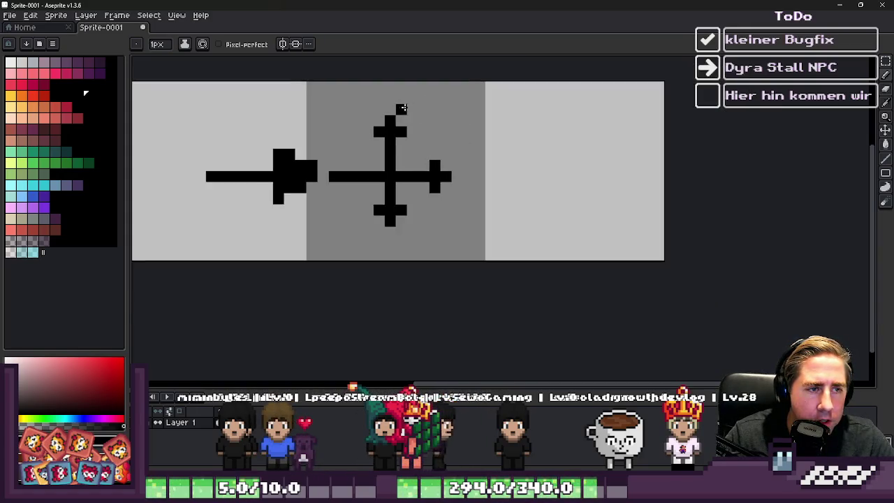
scroll(489, 150, up, 3)
mouse_move(490, 169)
mouse_down()
mouse_move(490, 259)
mouse_move(583, 258)
mouse_move(594, 238)
mouse_move(594, 160)
mouse_move(494, 152)
mouse_up()
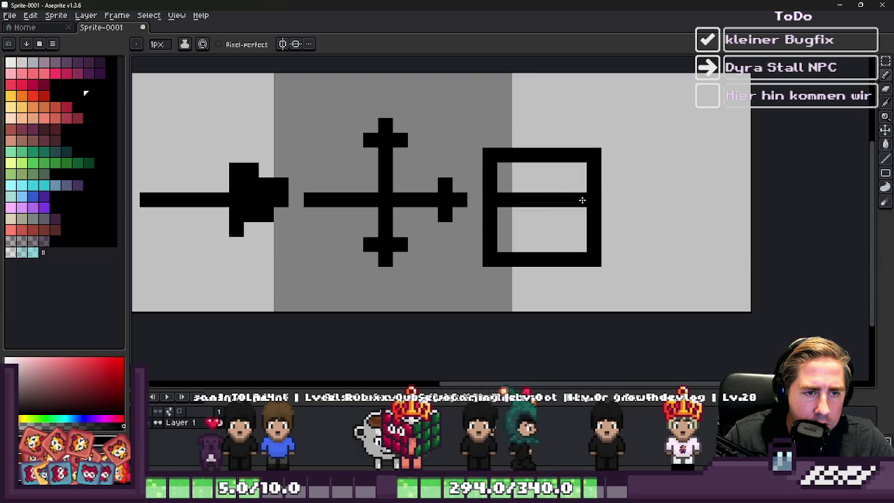
- Draw a short bar inside the box and move the cross's horizontal bar and right arm higher
drag(535, 230, 549, 228)
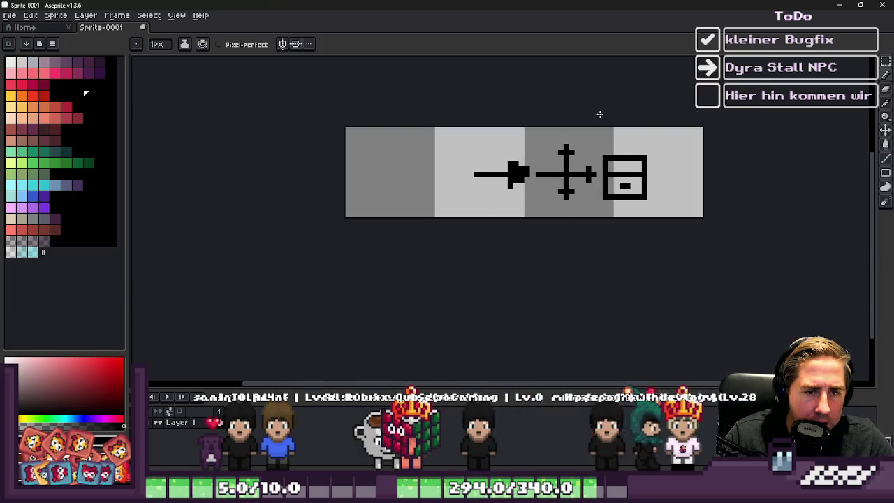
scroll(599, 114, up, 3)
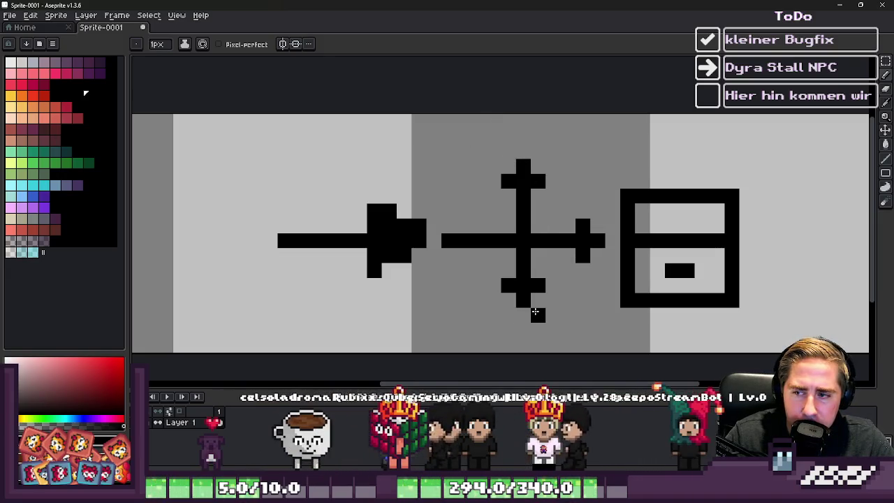
key(m)
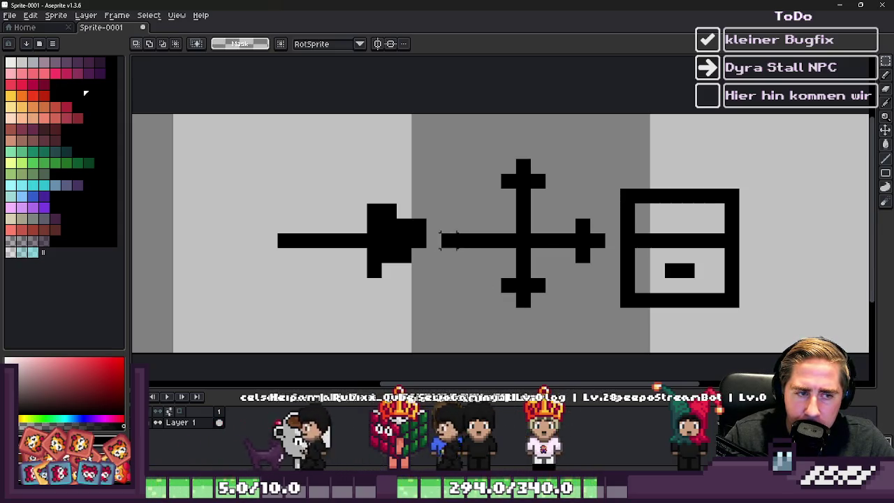
drag(439, 232, 600, 246)
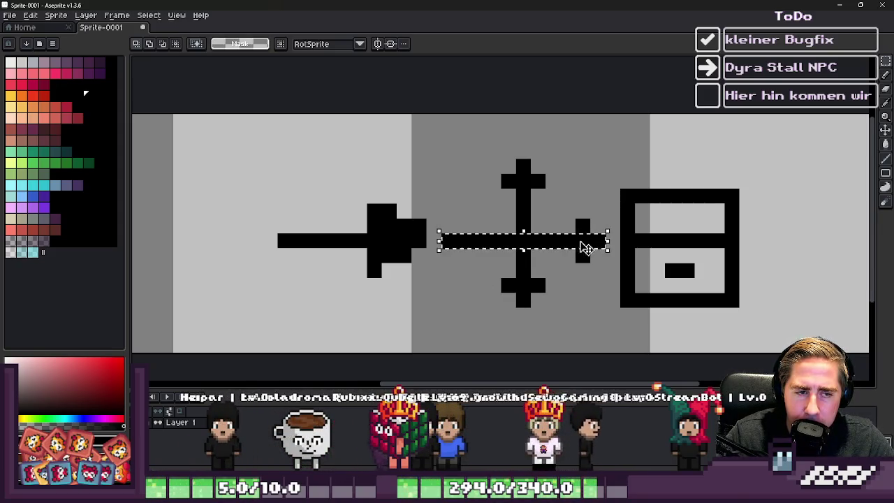
drag(547, 218, 607, 266)
mouse_move(449, 223)
mouse_down()
mouse_move(449, 241)
mouse_move(476, 231)
mouse_up()
click(476, 226)
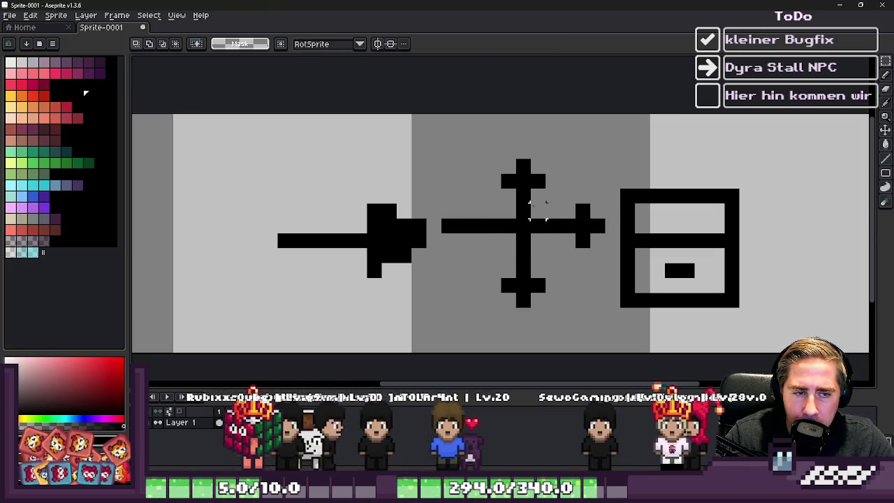
mouse_move(538, 209)
mouse_down()
mouse_move(603, 241)
mouse_move(579, 255)
mouse_up()
click(568, 270)
- Remove the cross's top arm and select the box icon
drag(528, 202, 608, 249)
mouse_move(479, 151)
mouse_down()
mouse_move(529, 210)
mouse_move(531, 225)
mouse_up()
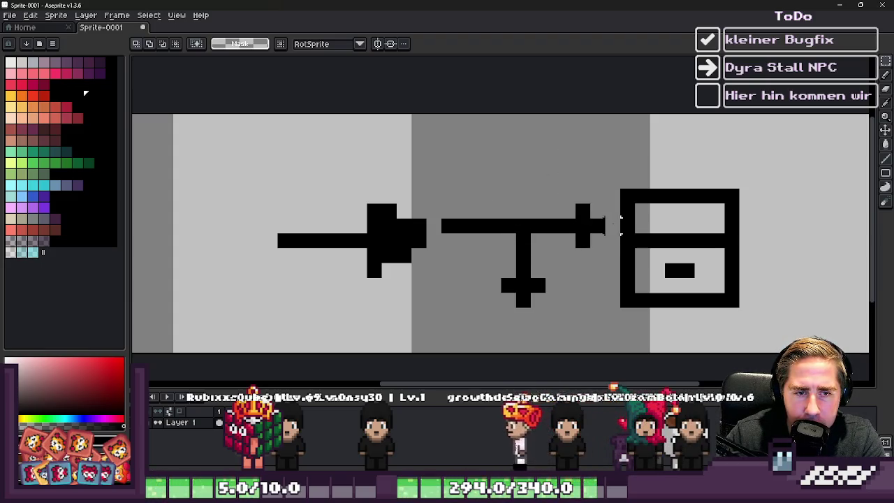
mouse_move(619, 172)
mouse_down()
mouse_move(728, 264)
mouse_move(773, 322)
mouse_up()
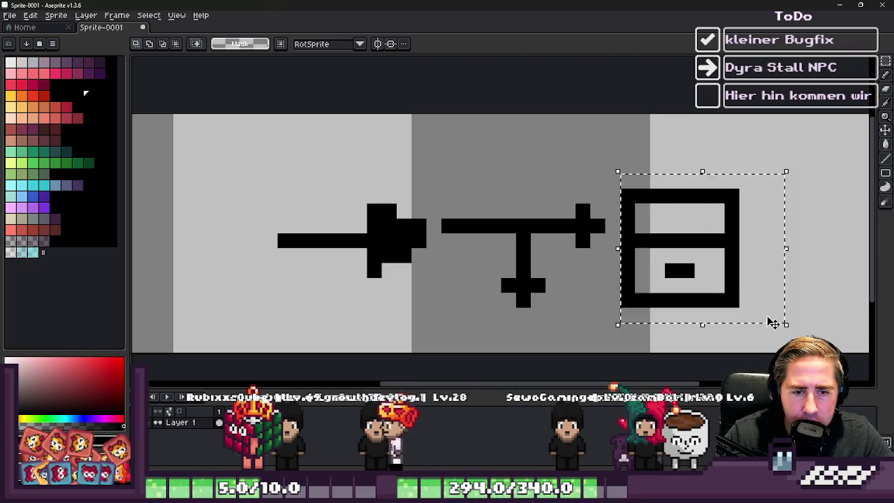
- Select all three icons and move them higher on the canvas
mouse_move(275, 141)
mouse_down()
mouse_move(299, 164)
mouse_move(757, 339)
mouse_up()
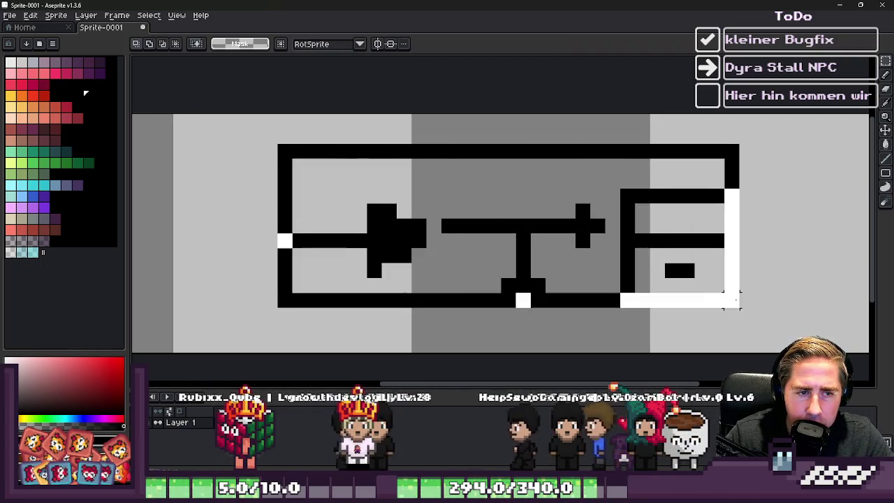
mouse_move(494, 246)
mouse_down()
mouse_move(502, 188)
mouse_move(482, 180)
mouse_up()
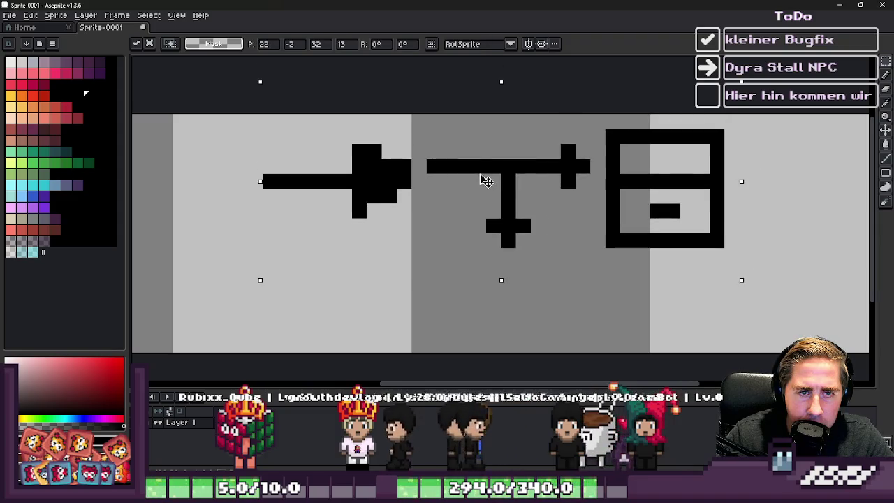
key(Return)
- Place a copy of the boxed icon below the T-shape and nudge it into position
drag(612, 119, 764, 262)
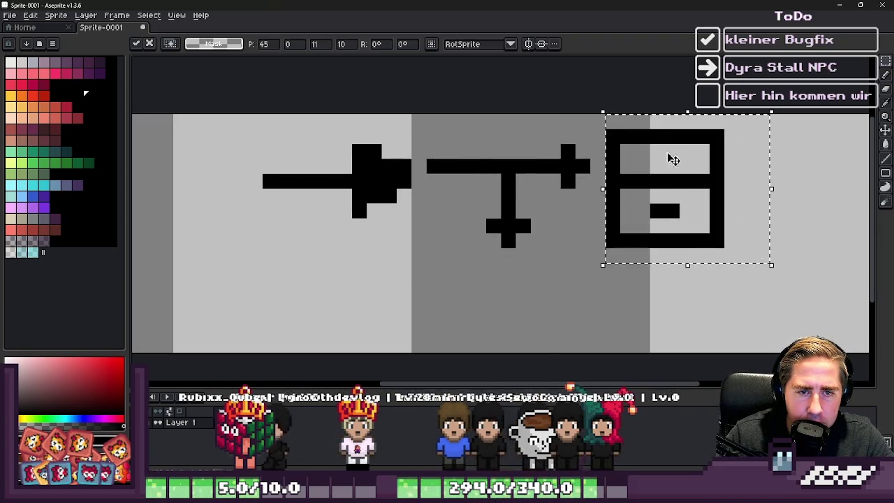
mouse_move(671, 158)
mouse_down()
mouse_move(513, 270)
mouse_move(529, 282)
mouse_up()
scroll(529, 282, down, 3)
scroll(534, 262, up, 2)
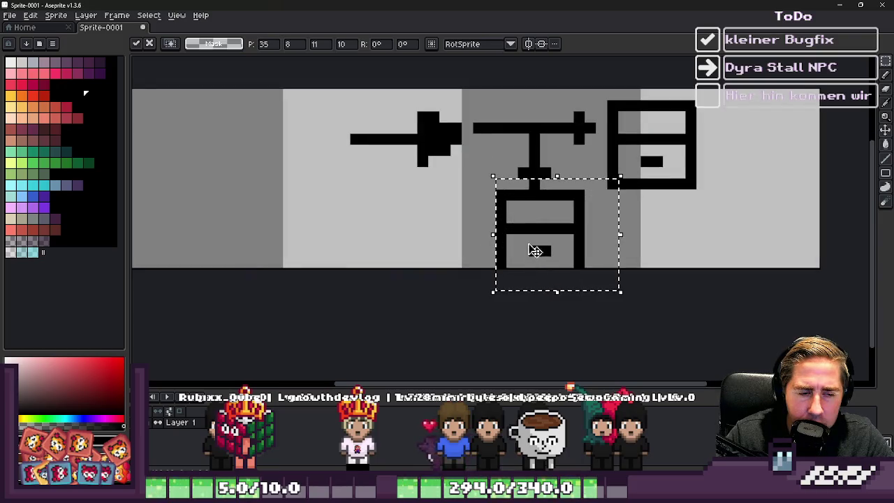
key(Down)
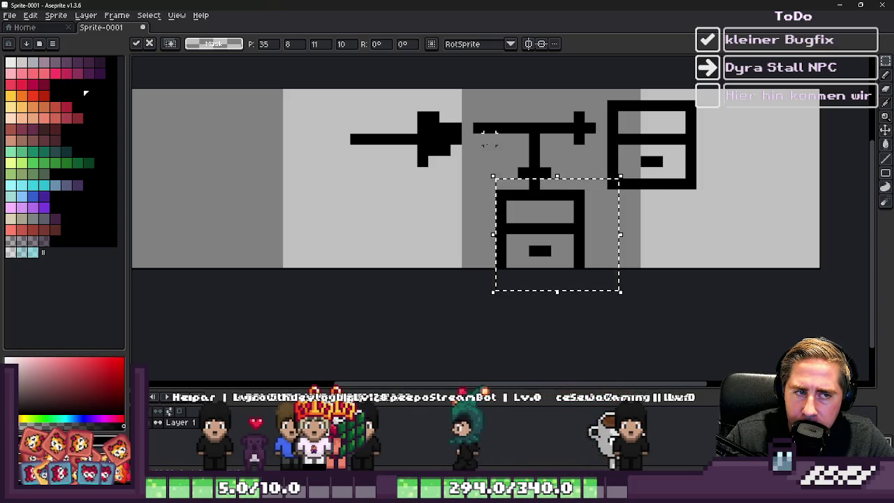
click(535, 161)
scroll(536, 177, up, 2)
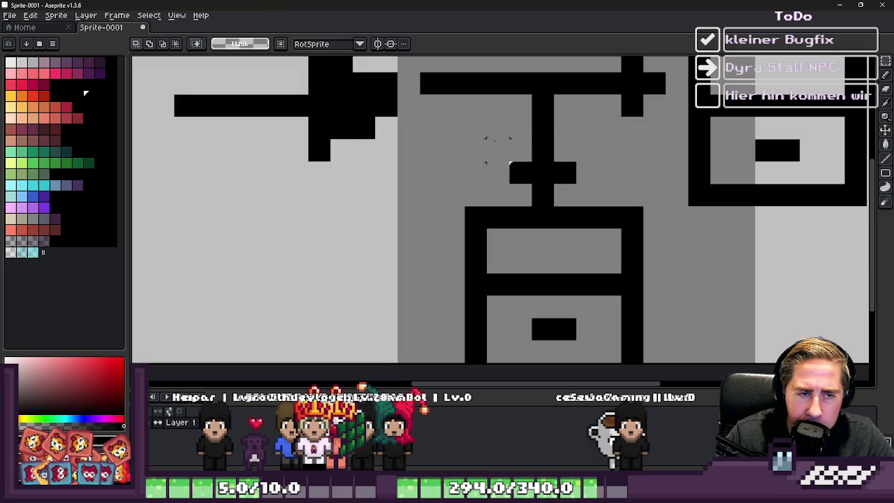
mouse_move(536, 177)
mouse_down()
mouse_move(579, 194)
mouse_move(549, 156)
mouse_move(550, 137)
mouse_up()
scroll(534, 190, down, 2)
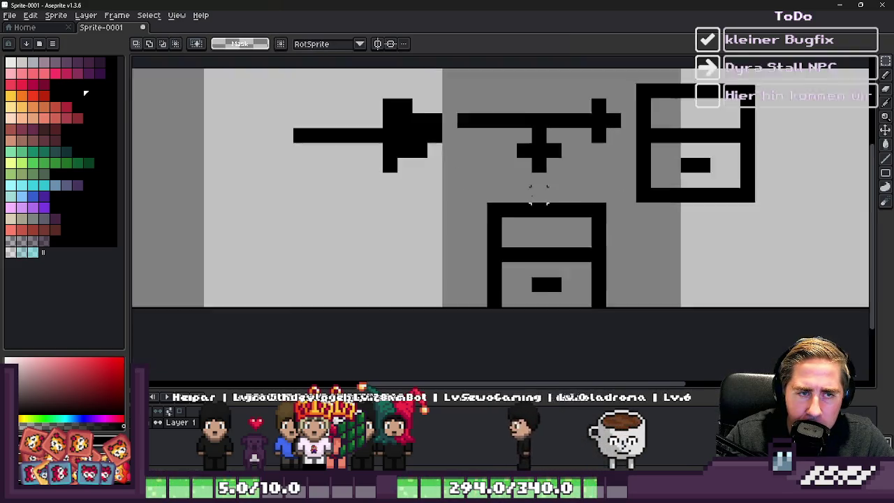
click(510, 171)
- Shift the lower box up one pixel and draw its missing bottom edge in black
drag(601, 280, 473, 177)
drag(580, 247, 579, 236)
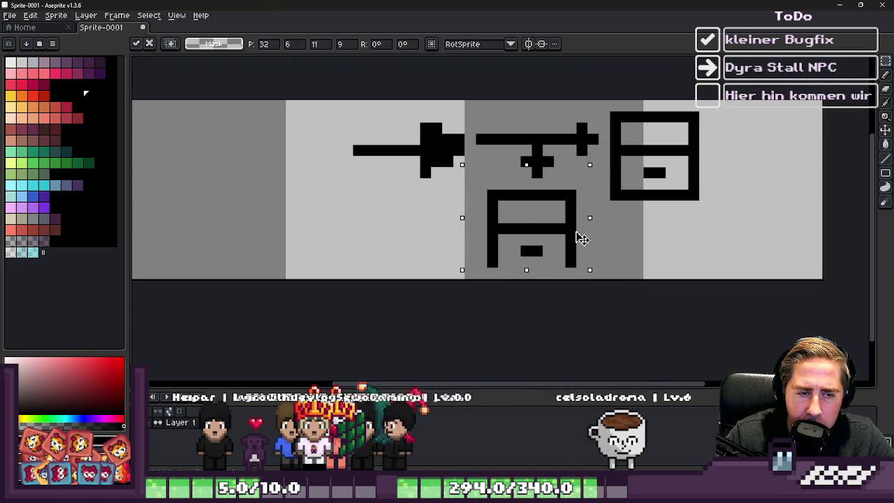
scroll(499, 255, up, 2)
key(b)
alt+click(497, 265)
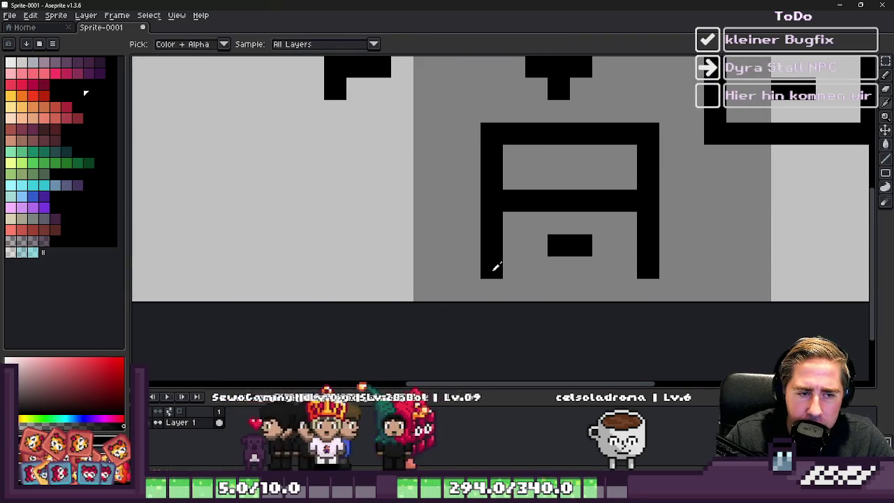
mouse_move(510, 291)
mouse_down()
mouse_move(552, 277)
mouse_move(643, 286)
mouse_up()
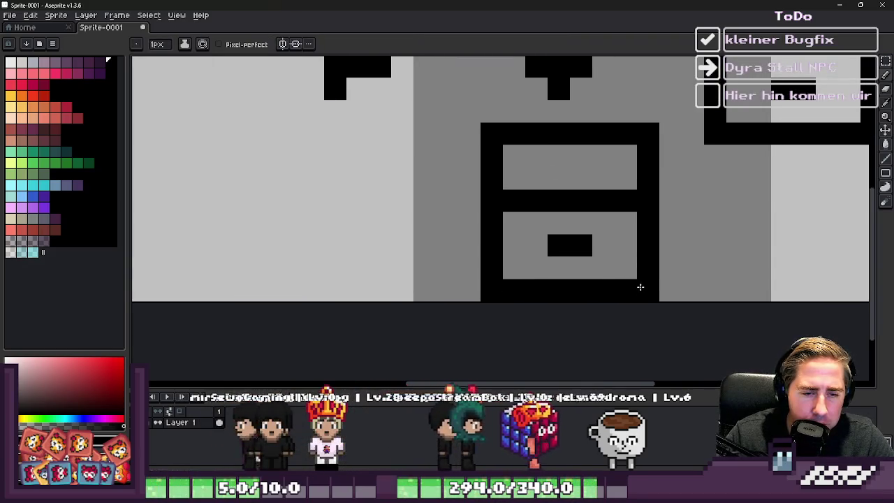
scroll(643, 286, down, 5)
scroll(690, 271, up, 3)
scroll(690, 271, up, 1)
key(m)
scroll(676, 255, down, 3)
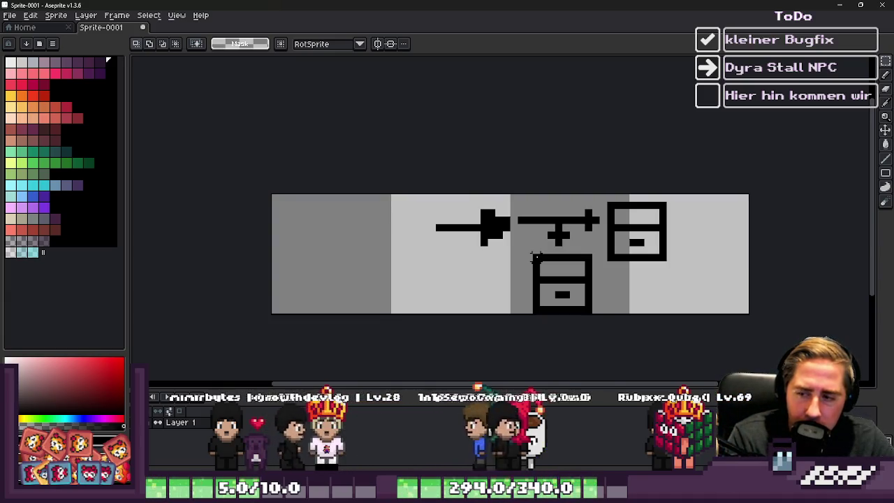
scroll(531, 252, up, 4)
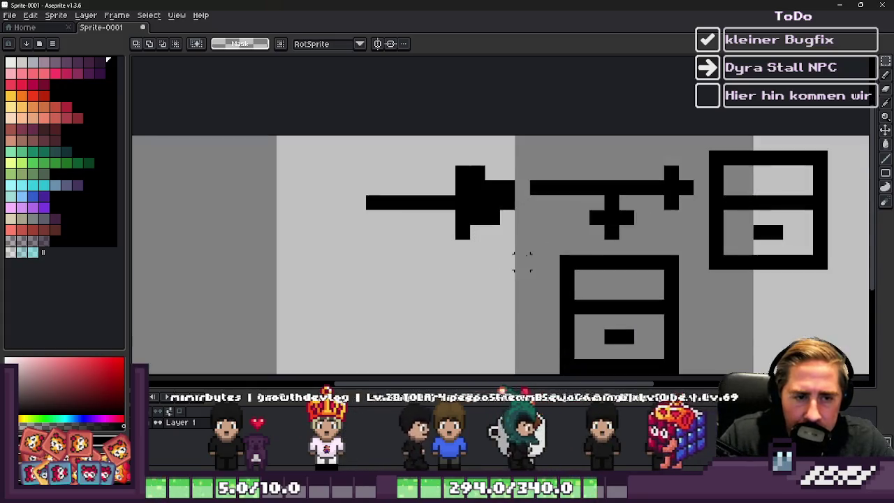
scroll(665, 175, down, 3)
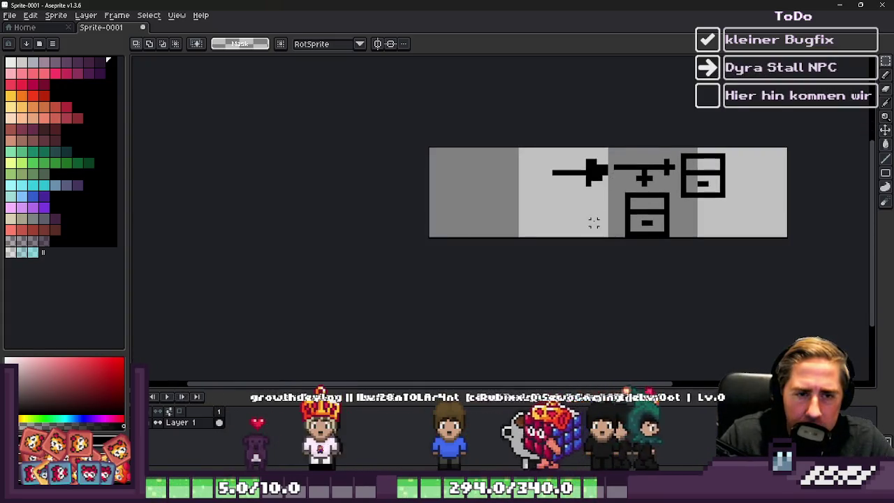
- Nudge the arrow's end piece and touch up the arrow line to solid black
scroll(708, 142, up, 2)
drag(523, 124, 586, 201)
mouse_move(553, 172)
mouse_down()
mouse_move(568, 172)
mouse_move(555, 172)
mouse_up()
key(Return)
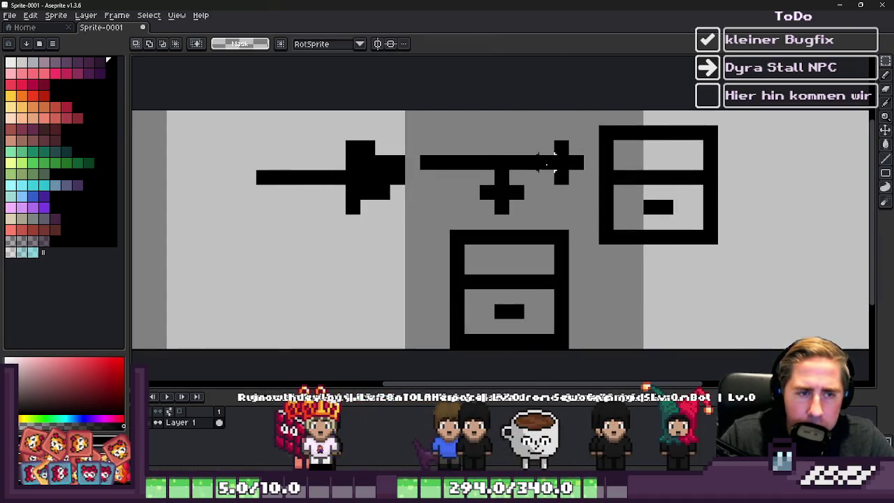
scroll(509, 168, down, 3)
scroll(509, 168, up, 2)
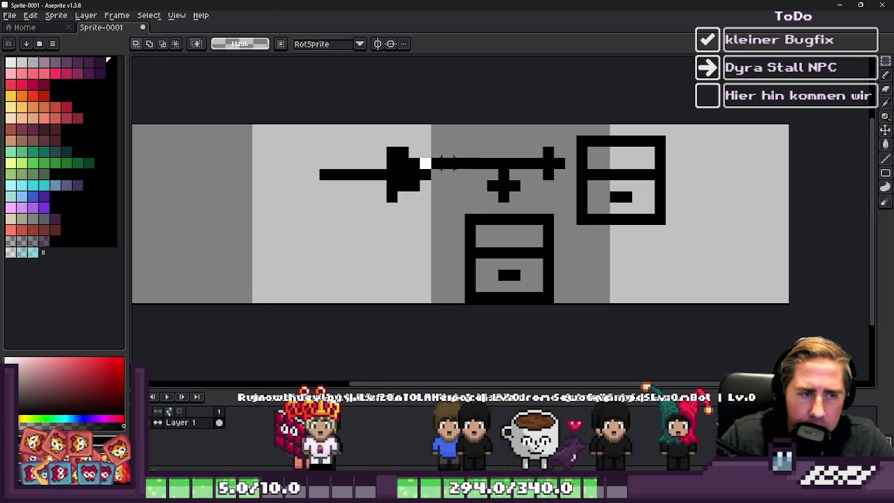
drag(624, 166, 566, 165)
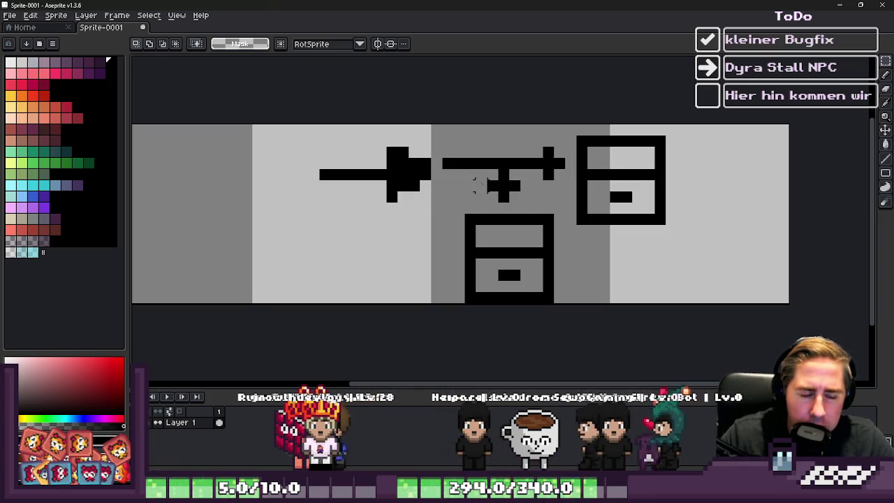
drag(475, 164, 509, 165)
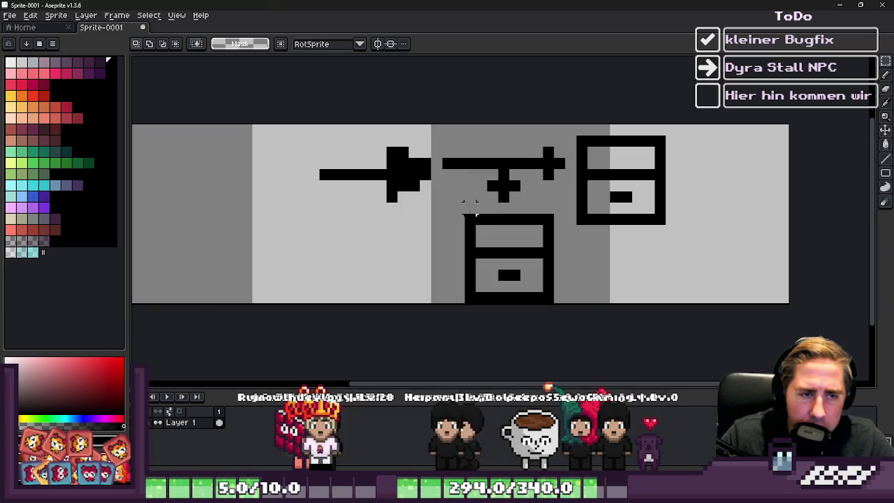
- Select most of the drawing and delete it, then undo twice to restore it
mouse_move(453, 202)
mouse_down()
mouse_move(543, 297)
mouse_move(566, 304)
mouse_up()
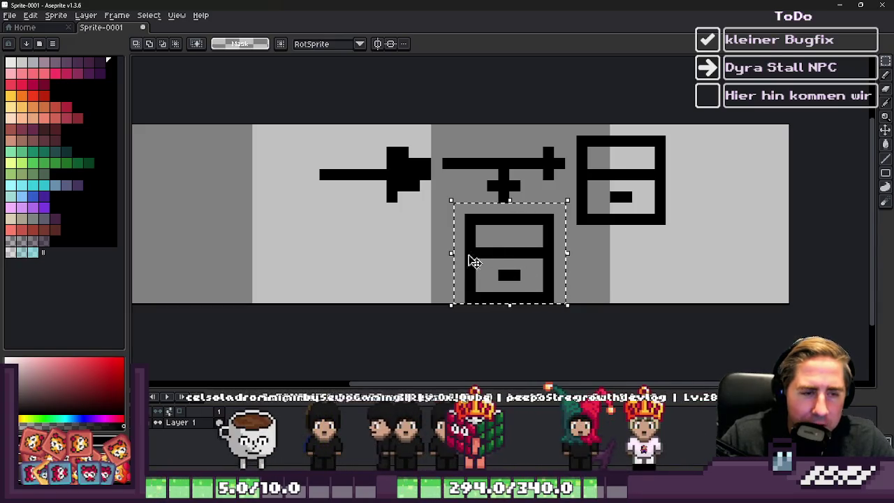
mouse_move(285, 124)
mouse_down()
mouse_move(570, 282)
mouse_move(718, 292)
mouse_up()
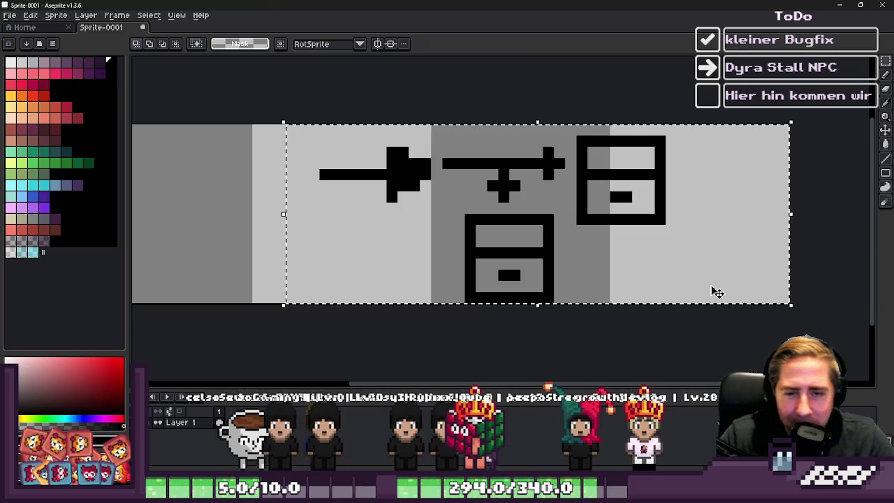
key(Delete)
key(ctrl+z)
key(ctrl+z)
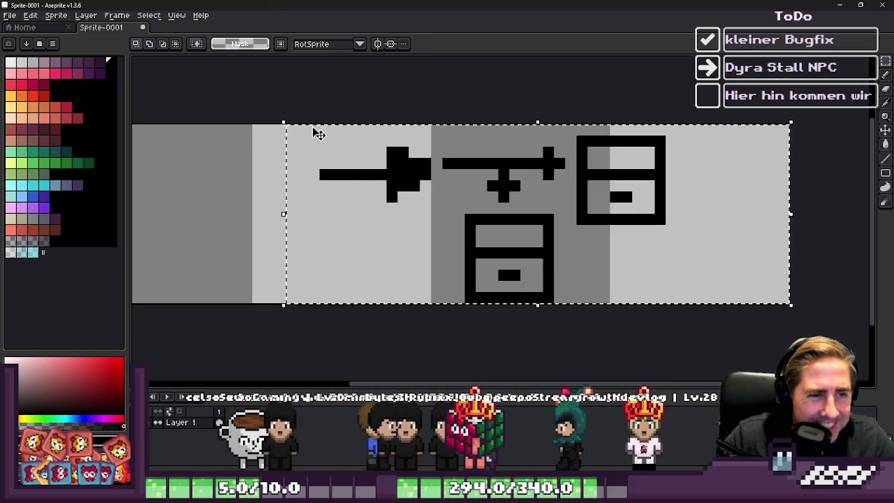
key(ctrl+z)
key(ctrl+z)
key(ctrl+z)
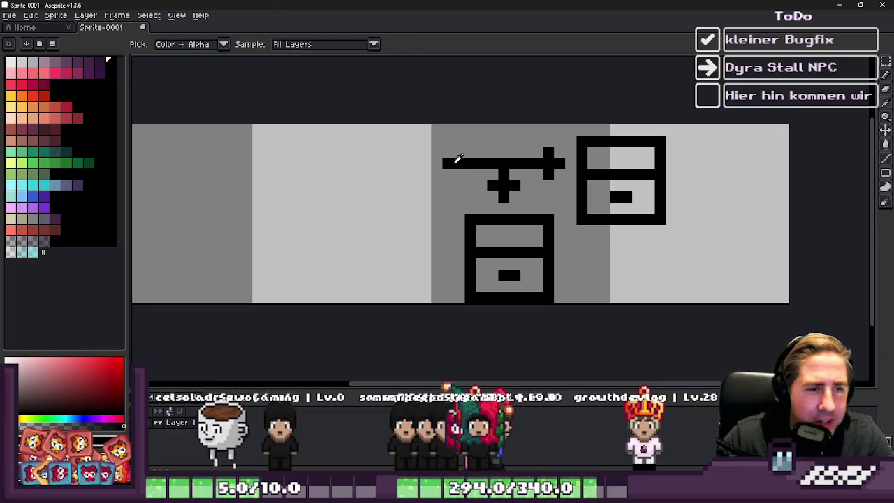
- Extend the black rail to the left and add a new crossbar tick on it
key(b)
drag(336, 162, 310, 162)
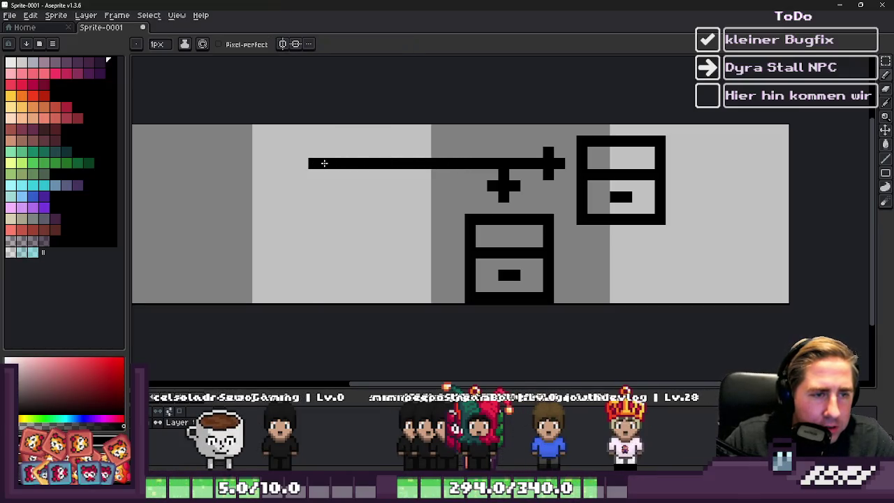
drag(403, 148, 404, 177)
scroll(404, 177, down, 2)
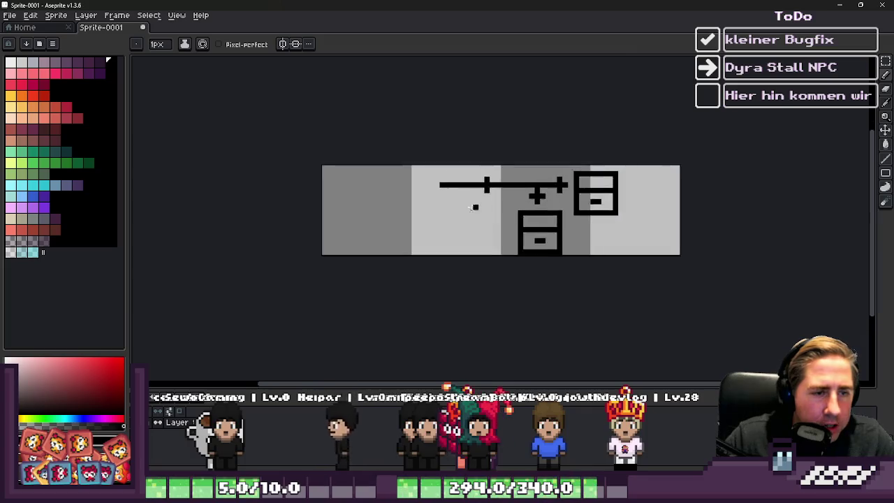
scroll(452, 163, up, 3)
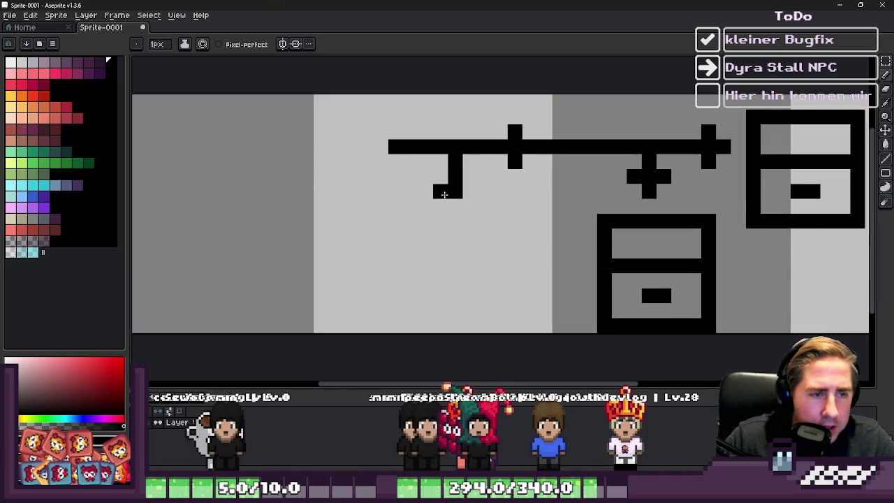
- Copy the lower-right drawer box to the left and shift the left box and plus shape right
key(m)
mouse_move(551, 212)
mouse_down()
mouse_move(712, 320)
mouse_move(732, 320)
mouse_up()
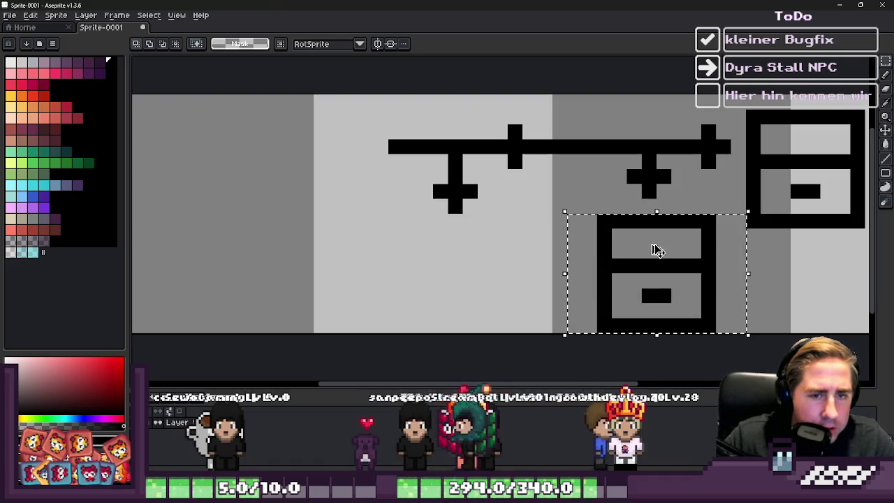
mouse_move(654, 247)
mouse_down()
mouse_move(361, 252)
mouse_move(460, 269)
mouse_move(443, 266)
mouse_move(451, 265)
mouse_up()
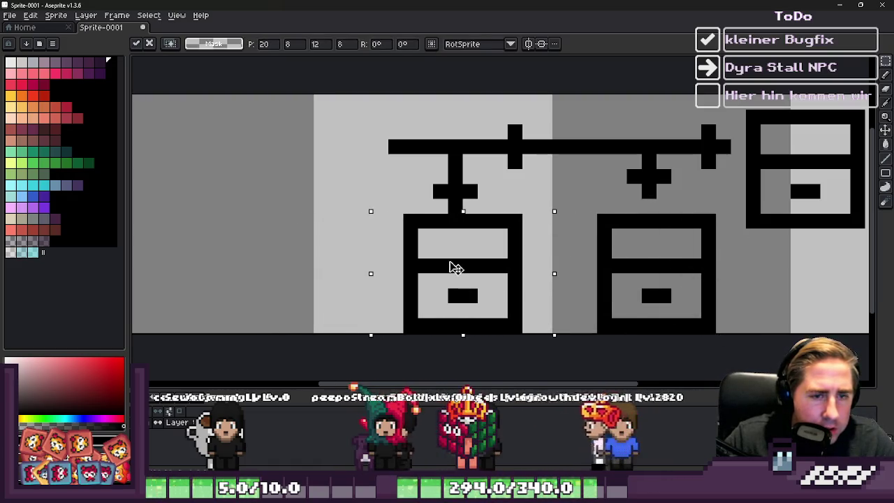
key(Return)
mouse_move(419, 169)
mouse_down()
mouse_move(478, 197)
mouse_move(469, 186)
mouse_up()
scroll(485, 188, down, 4)
drag(410, 162, 568, 243)
scroll(434, 165, up, 1)
mouse_move(419, 148)
mouse_down()
mouse_move(539, 268)
mouse_move(528, 249)
mouse_up()
key(ctrl+d)
- Duplicate both drawer boxes to the left, giving four drawer boxes under the rail
drag(467, 149, 620, 268)
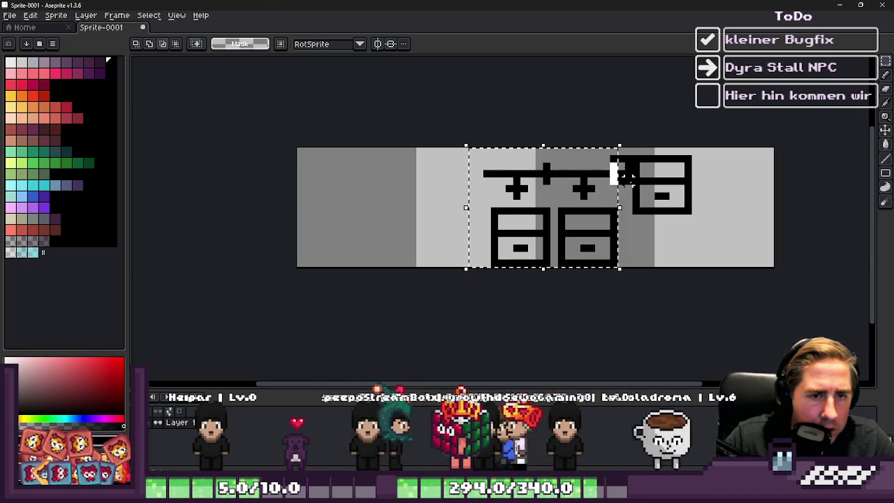
click(593, 221)
mouse_move(592, 221)
mouse_down()
mouse_move(491, 236)
mouse_move(452, 230)
mouse_up()
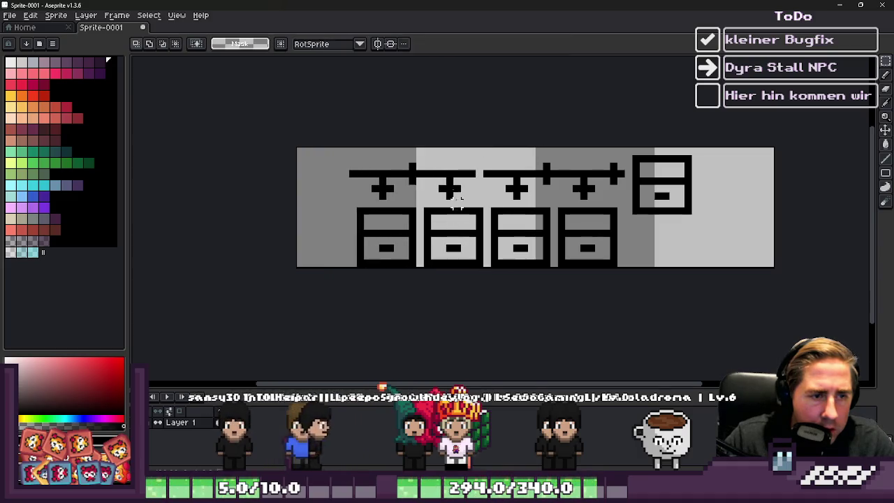
scroll(454, 200, up, 2)
key(b)
- Return to the 1px pencil and zoom in on the first cabinet's top
scroll(521, 168, down, 4)
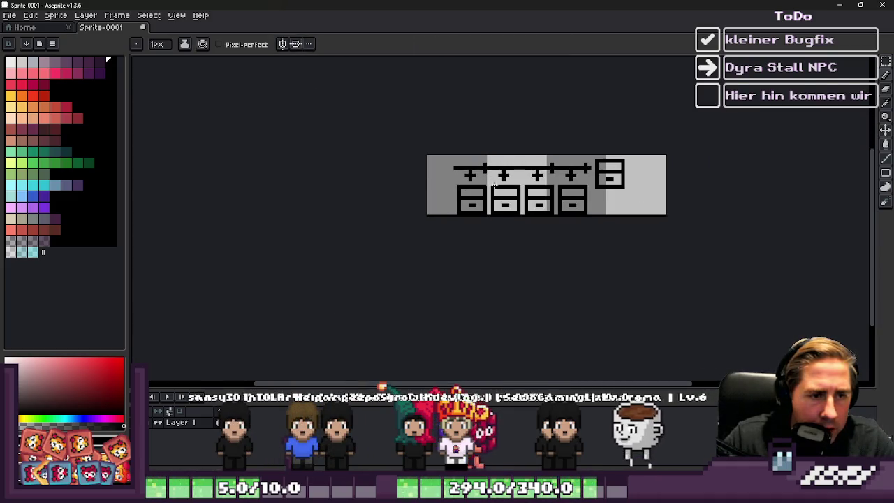
scroll(539, 153, up, 6)
key(g)
key(e)
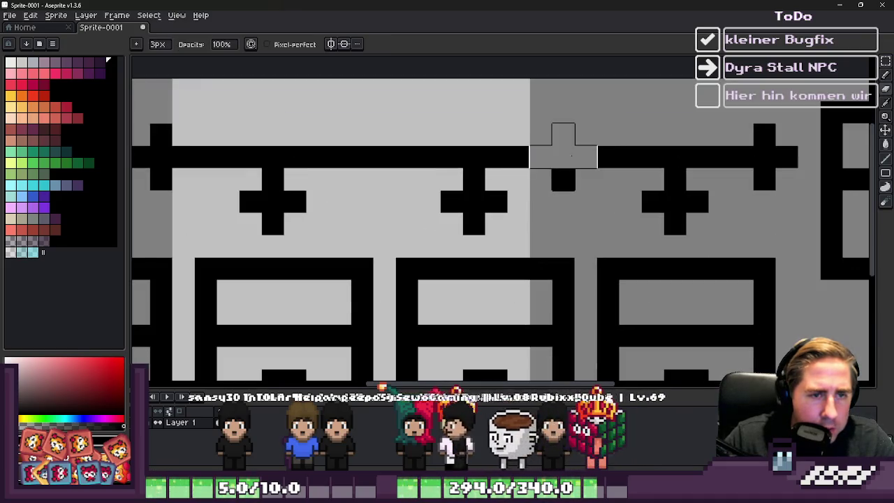
key(b)
scroll(532, 157, down, 6)
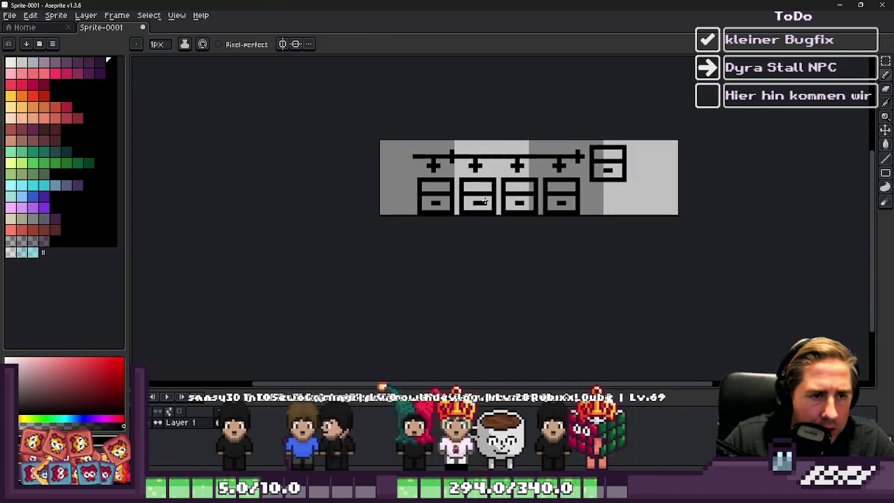
scroll(448, 176, up, 1)
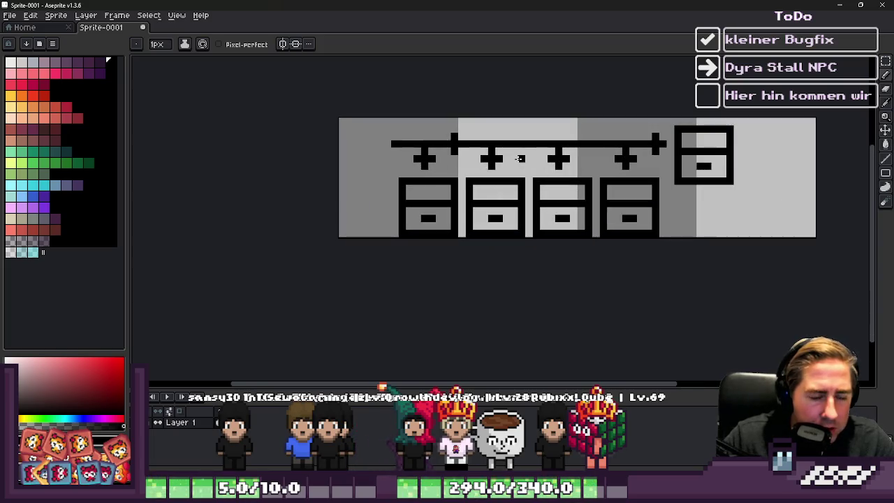
scroll(519, 158, down, 1)
scroll(519, 159, up, 1)
scroll(519, 159, up, 2)
scroll(320, 201, down, 2)
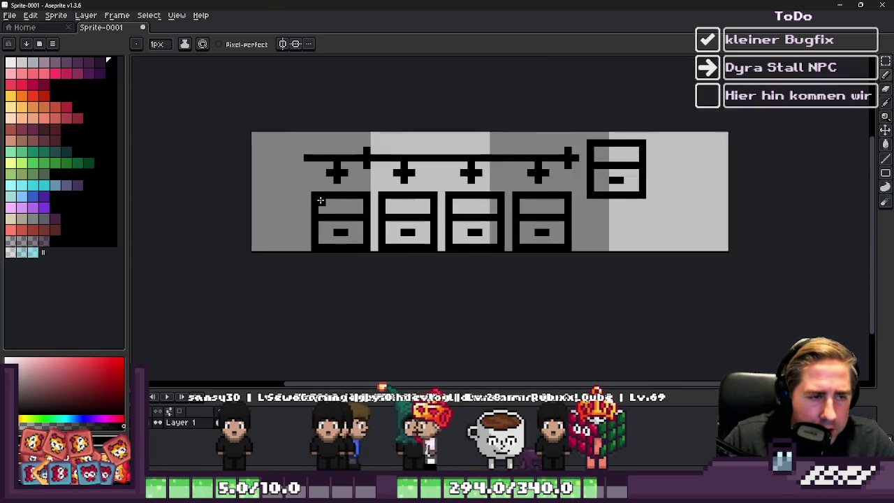
scroll(332, 171, up, 3)
scroll(392, 178, down, 1)
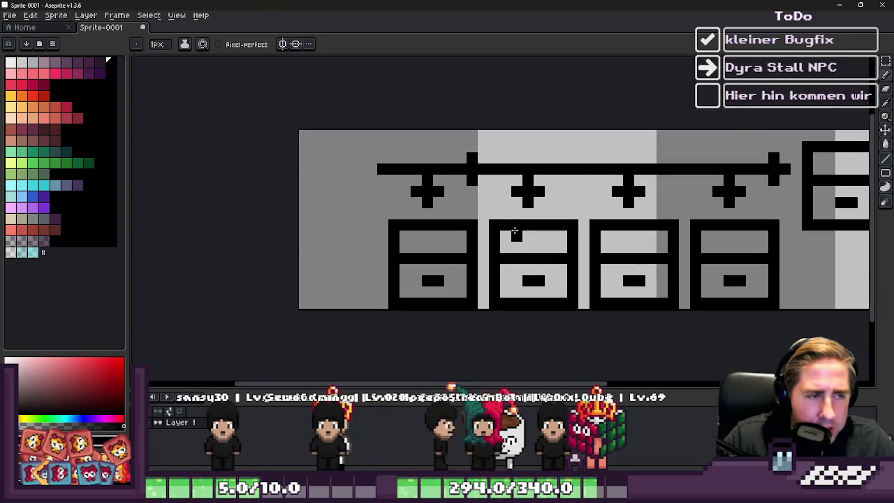
scroll(381, 167, up, 2)
- Draw an outlined box above the first cabinet
mouse_move(379, 165)
mouse_down()
mouse_move(387, 124)
mouse_move(585, 133)
mouse_move(547, 162)
mouse_up()
scroll(547, 162, down, 3)
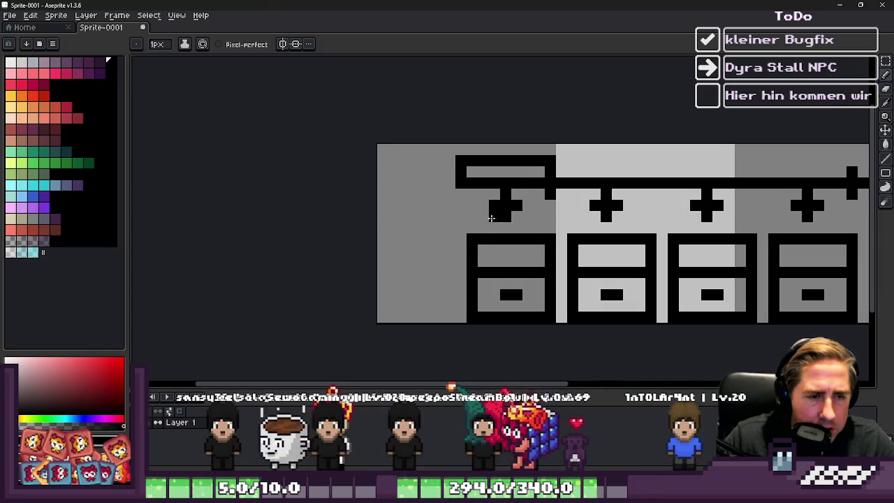
scroll(477, 184, up, 2)
- Pencil in the rough pixel strokes for the letters 'I' and 'n' at the sprite's left edge
drag(309, 198, 310, 251)
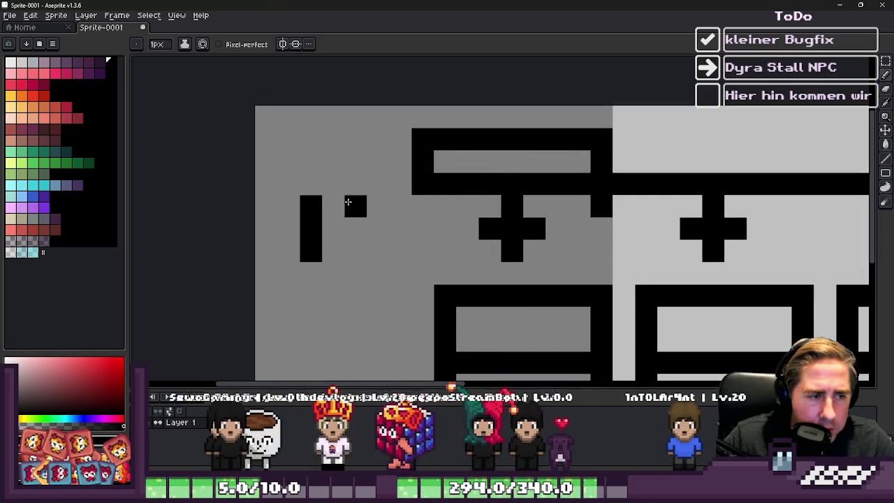
key(ctrl+z)
click(383, 209)
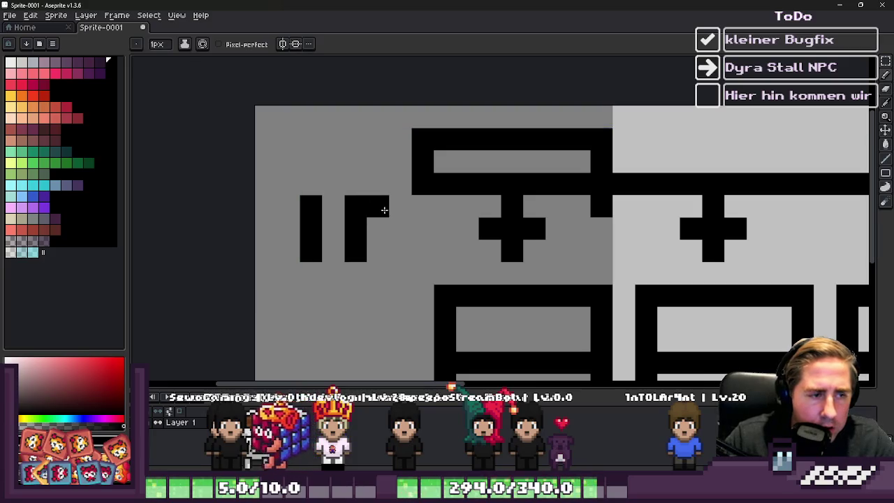
click(400, 250)
right_click(356, 206)
right_click(378, 206)
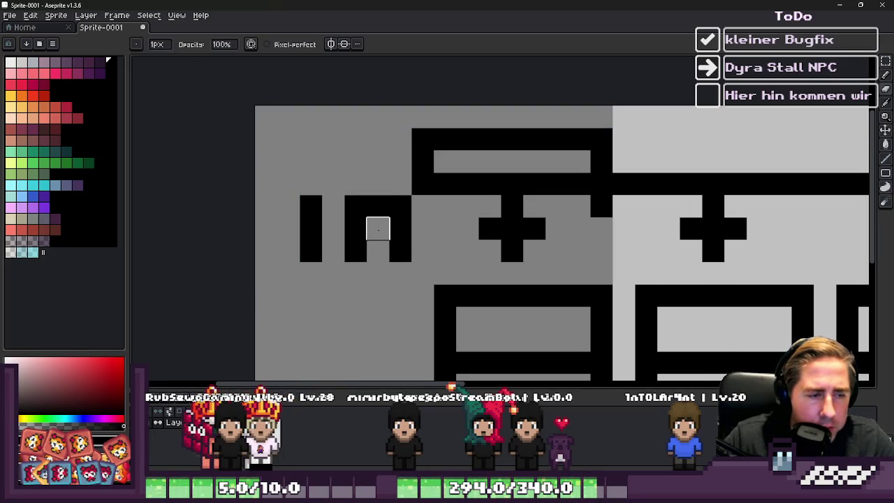
scroll(377, 236, down, 2)
scroll(377, 236, up, 1)
- Erase stray pixels so the black letters clearly read 'In'
key(e)
drag(394, 190, 392, 219)
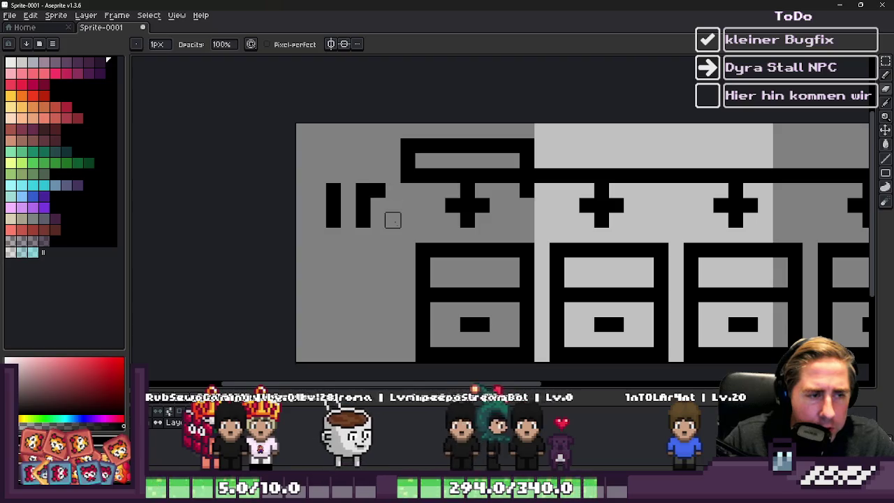
click(364, 190)
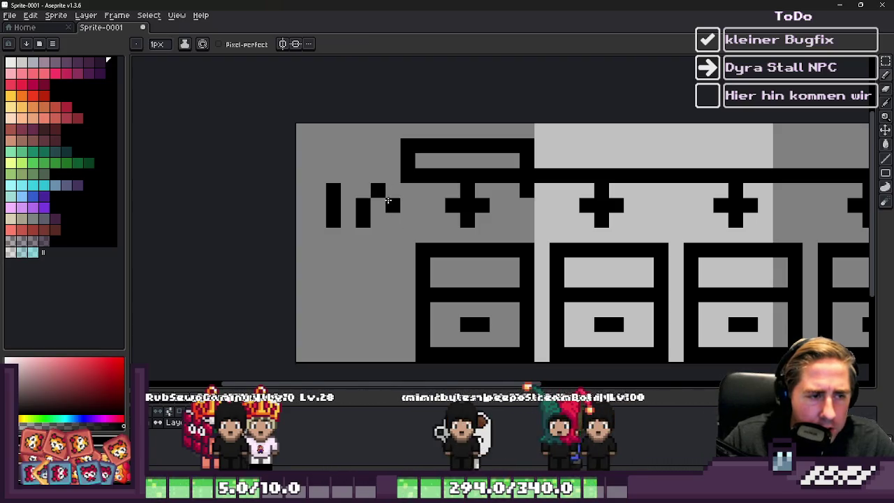
scroll(391, 223, down, 2)
scroll(515, 196, up, 3)
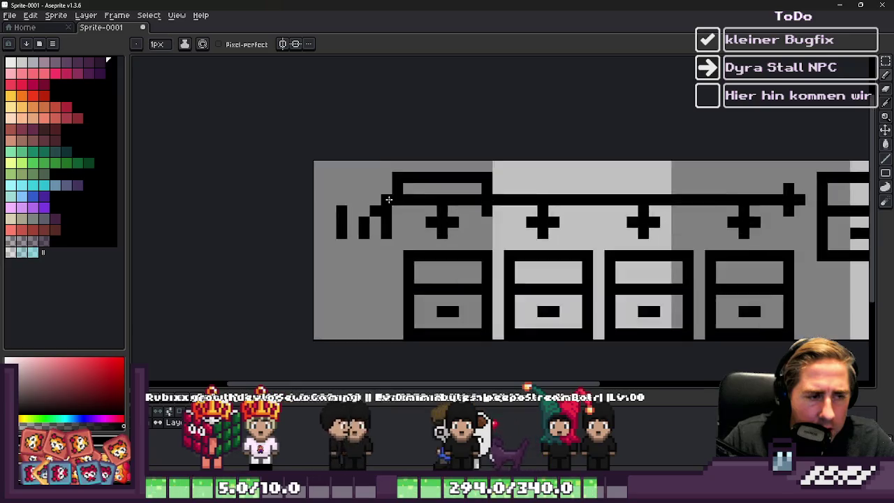
scroll(486, 255, down, 1)
scroll(485, 254, down, 1)
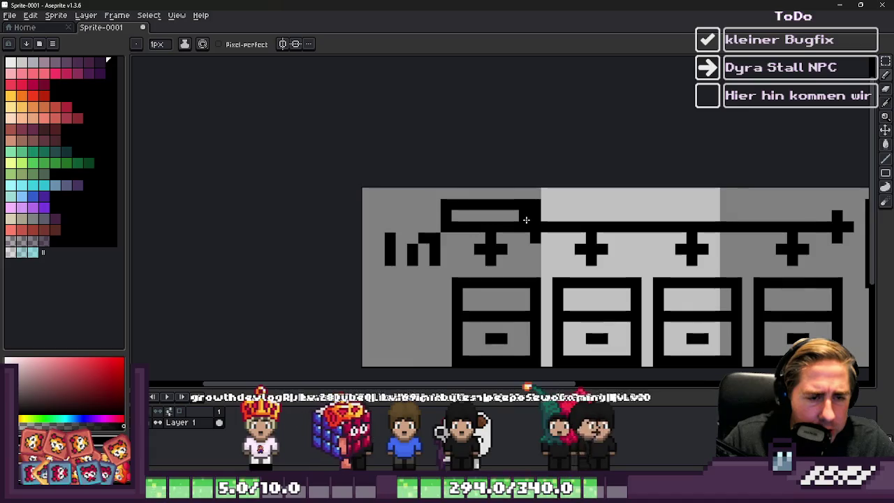
- Quit Aseprite, discarding the sprite changes, to return to Godot's task details
key(b)
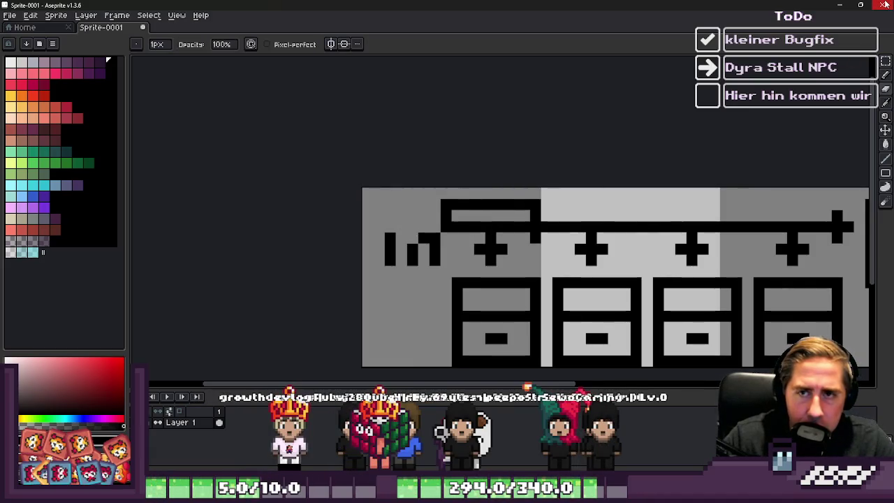
click(886, 4)
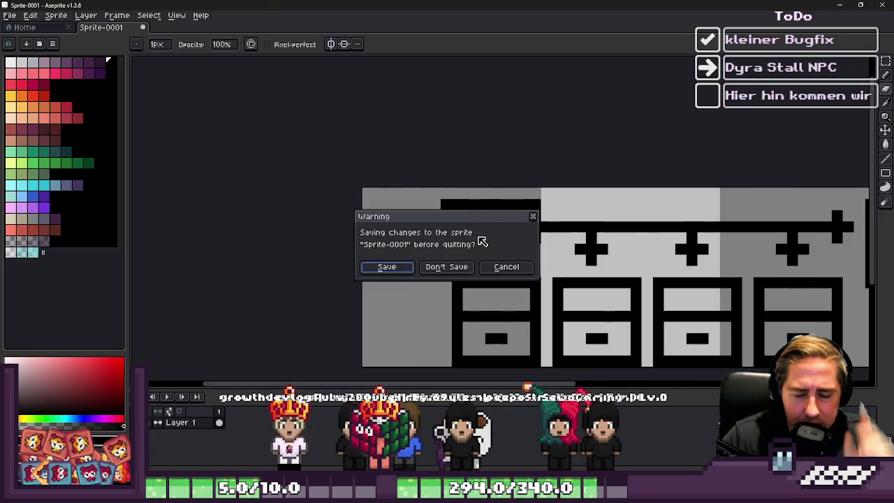
click(447, 267)
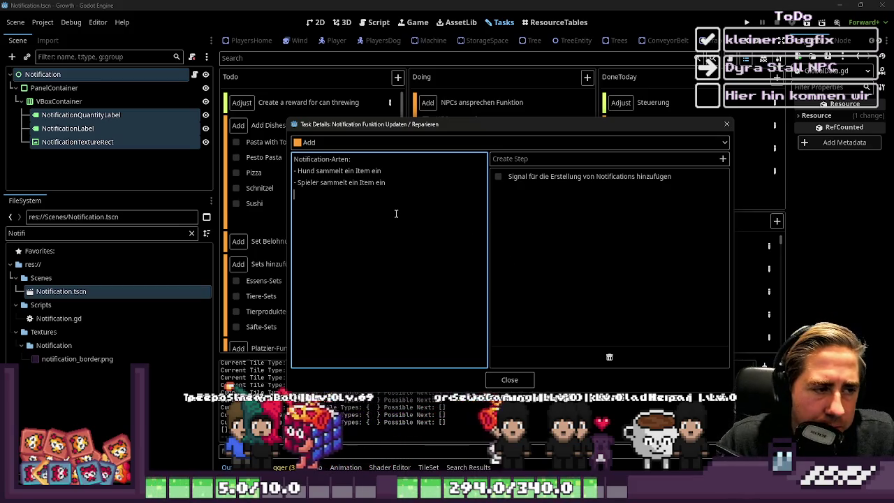
key(BackSpace)
key(BackSpace)
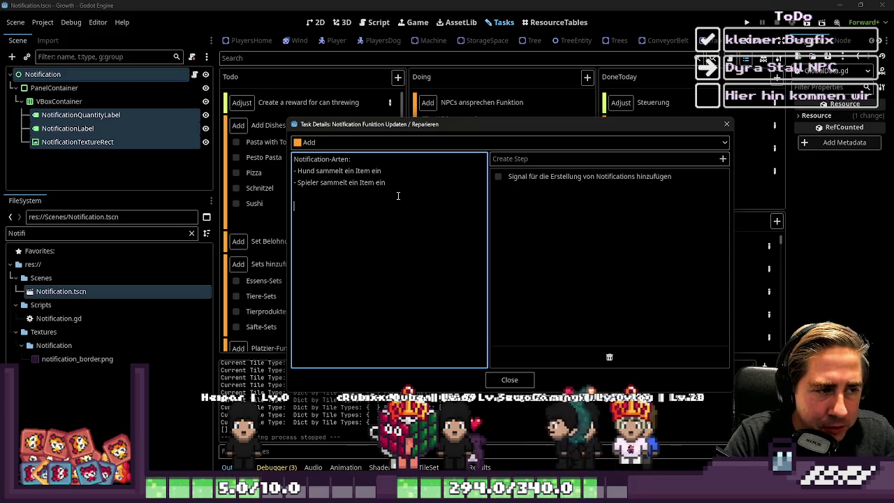
key(Return)
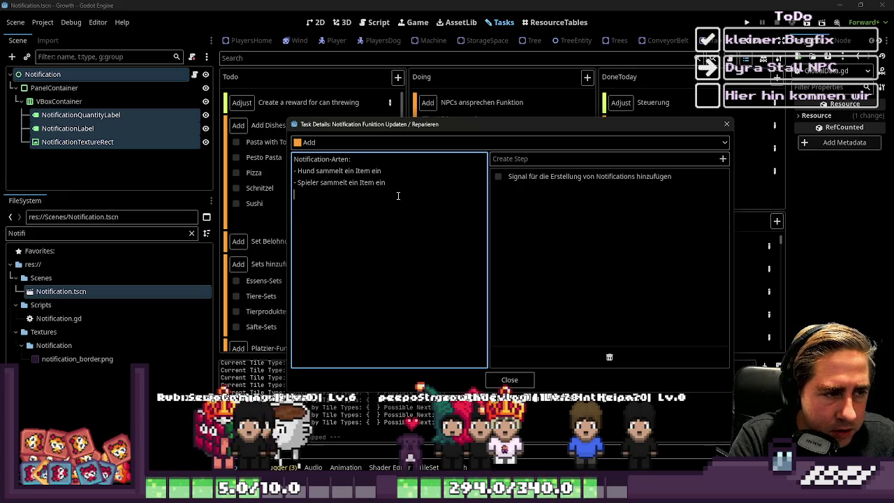
- Add the sub-note '-> wird getriggert durch ein fertigen Loot Object Vorgang' under the Hund entry
key(Up)
key(Return)
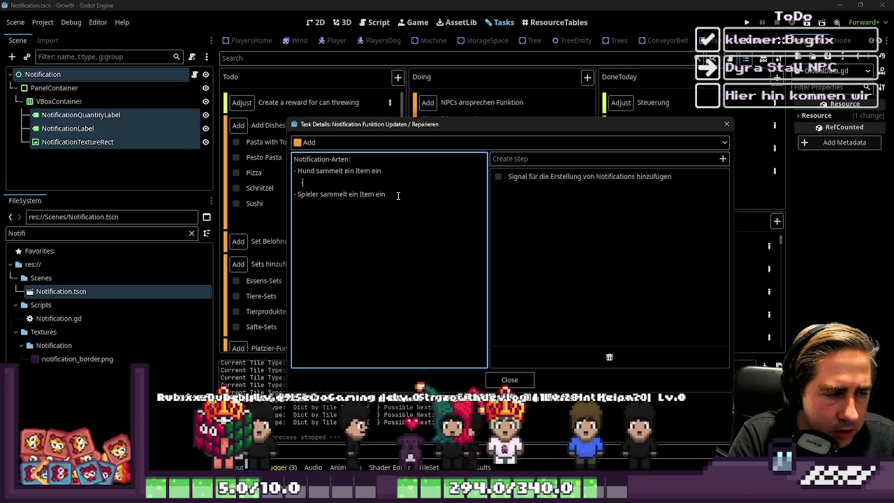
text(-> wenn der Hund fer)
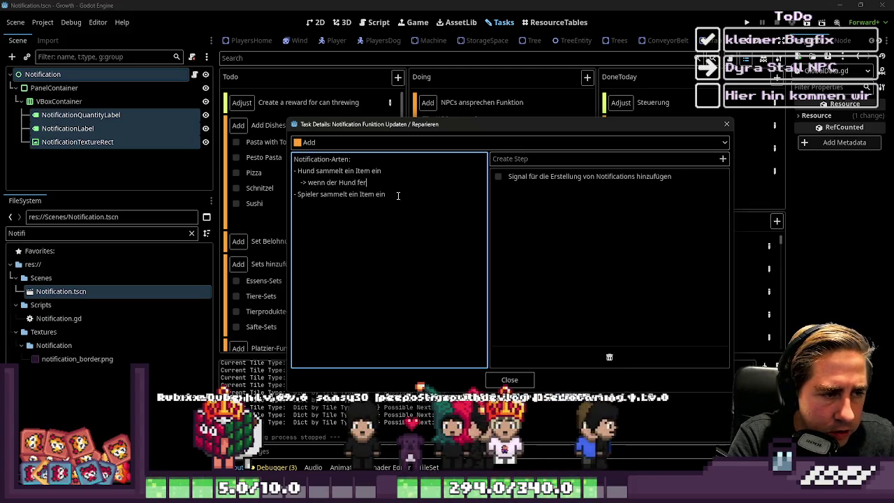
key(ctrl+shift+Left)
key(ctrl+shift+Left)
key(ctrl+shift+Left)
text(wird getriggert durch ein)
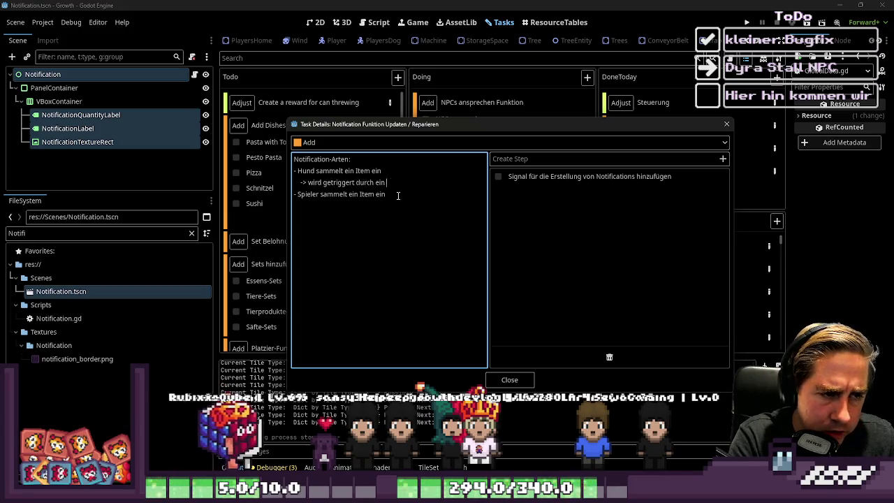
text(fertiges )
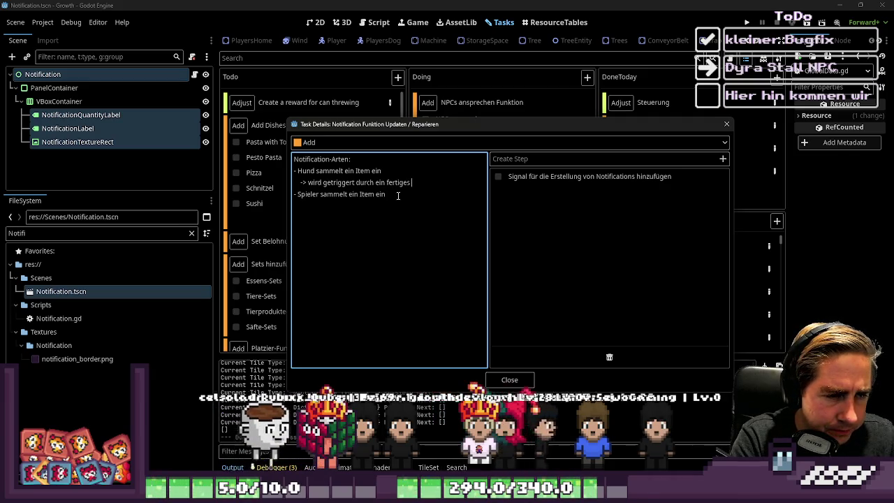
text(Loot Object)
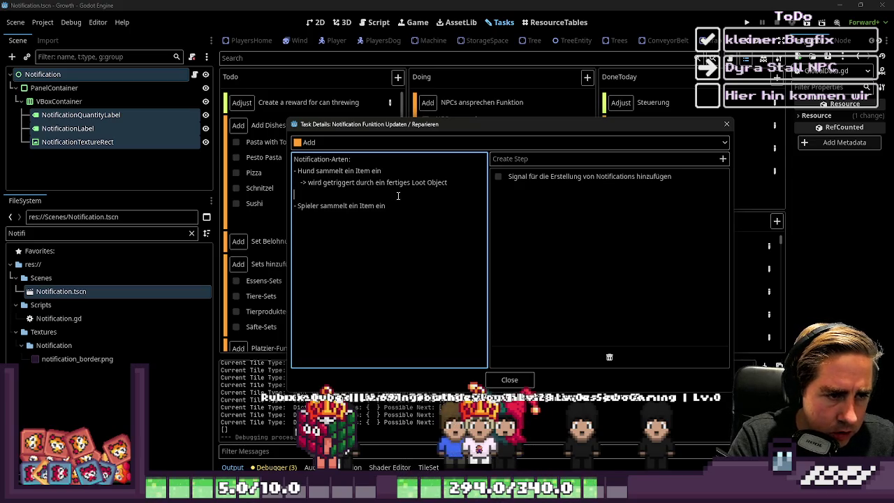
key(BackSpace)
key(BackSpace)
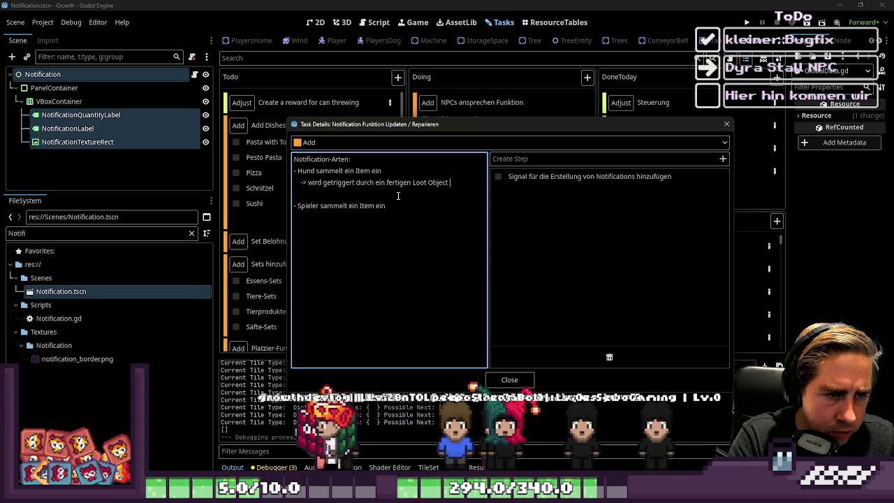
text(Vorgang)
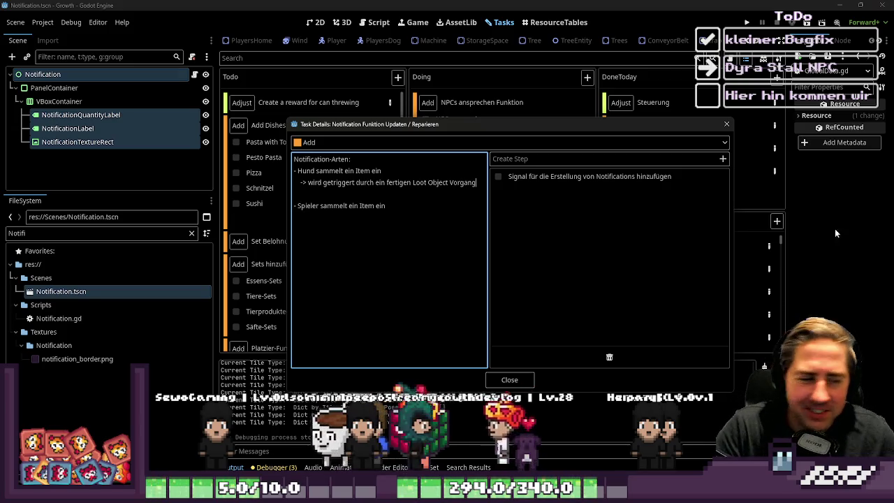
drag(311, 205, 732, 284)
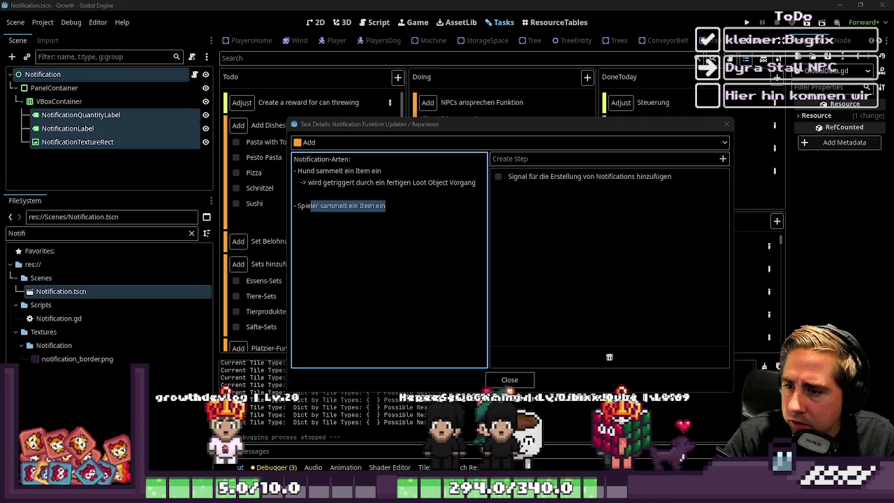
- Write 'wird getriggert, wenn' under Spieler, with 'der Spieler eine Pflanze erntet' indented beneath
click(397, 197)
text(-> wird getr)
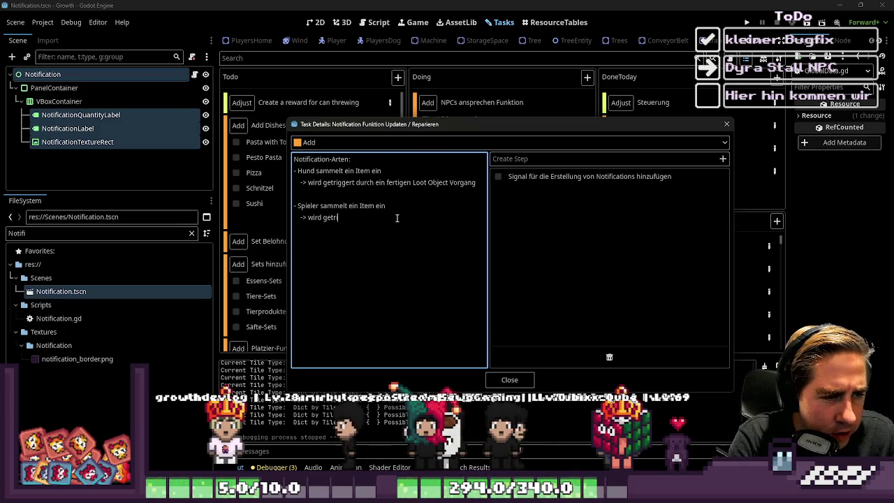
text(iggert, we)
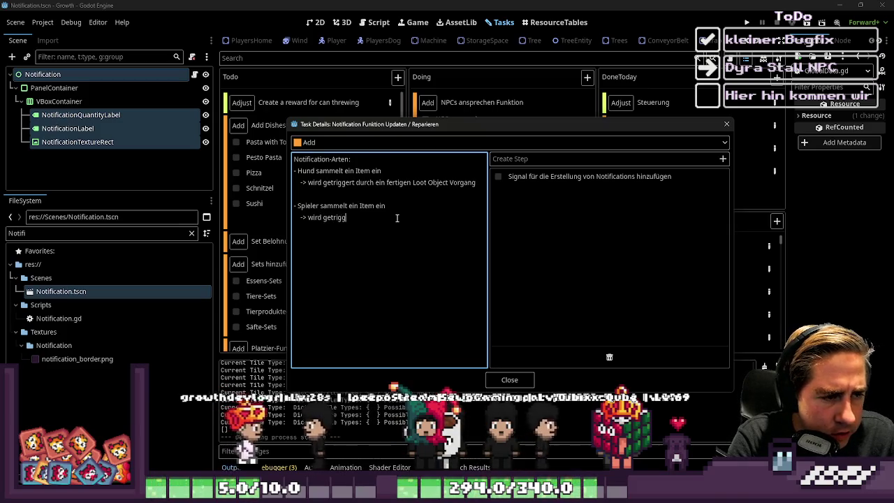
text(nn)
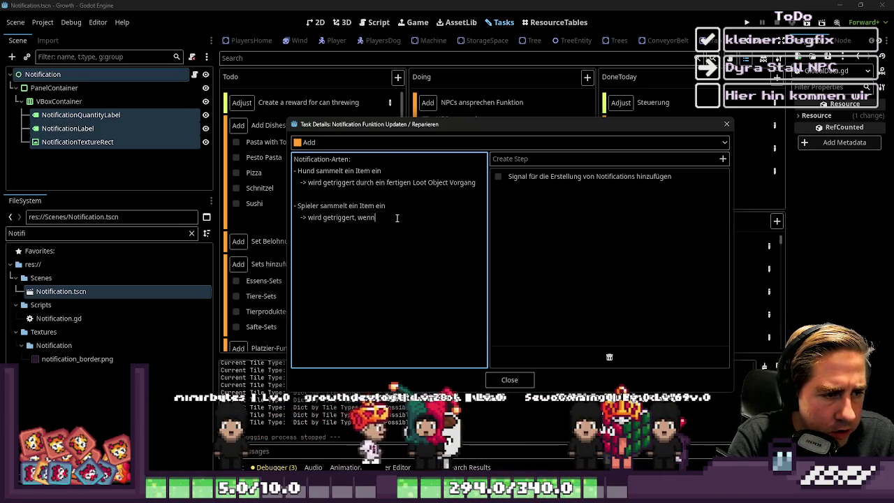
text( der Spieler)
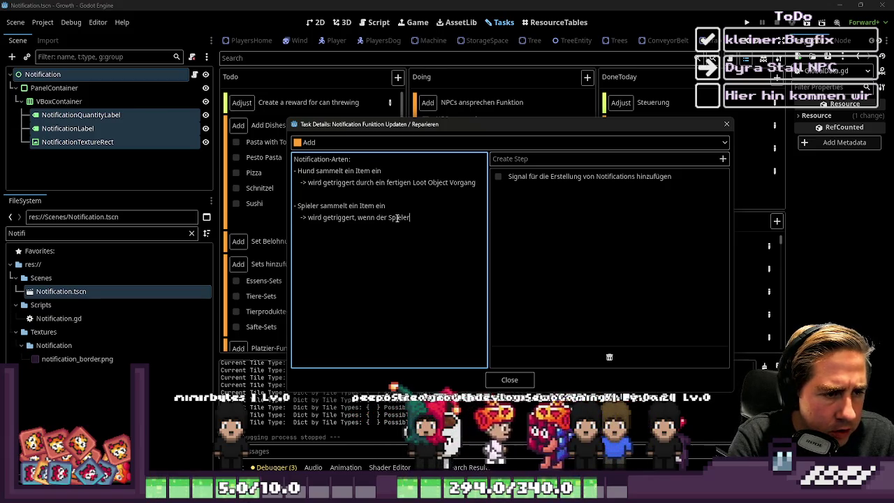
text( ein)
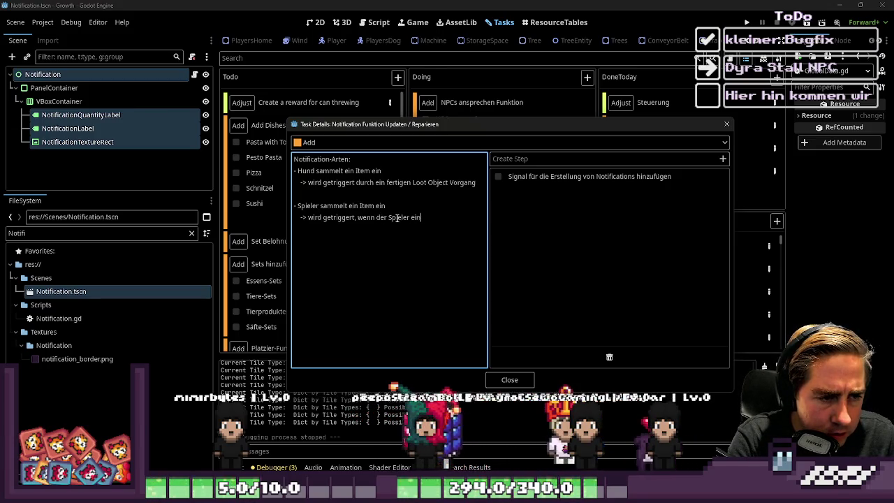
text(e Pflanz)
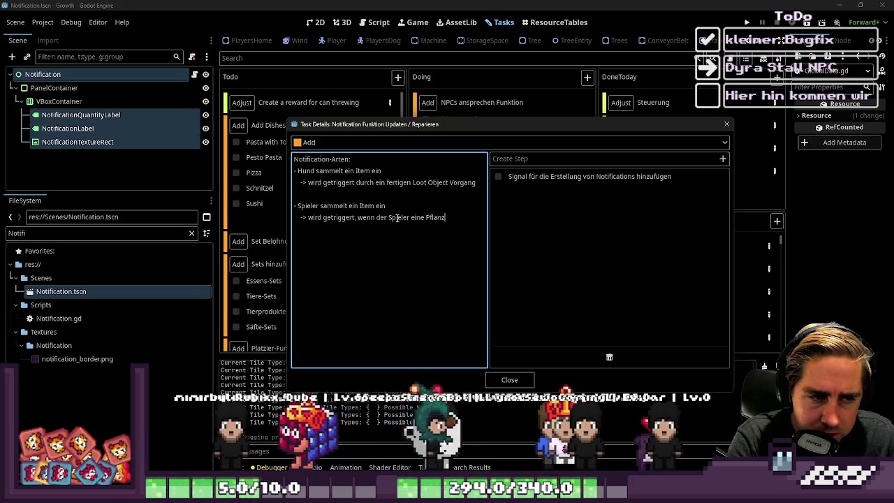
text(e erntet)
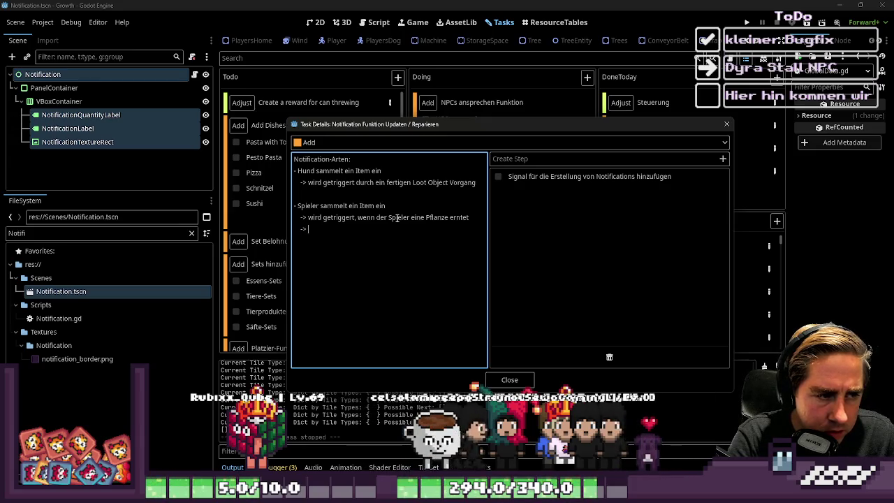
key(Up)
key(ctrl+Right)
key(ctrl+Right)
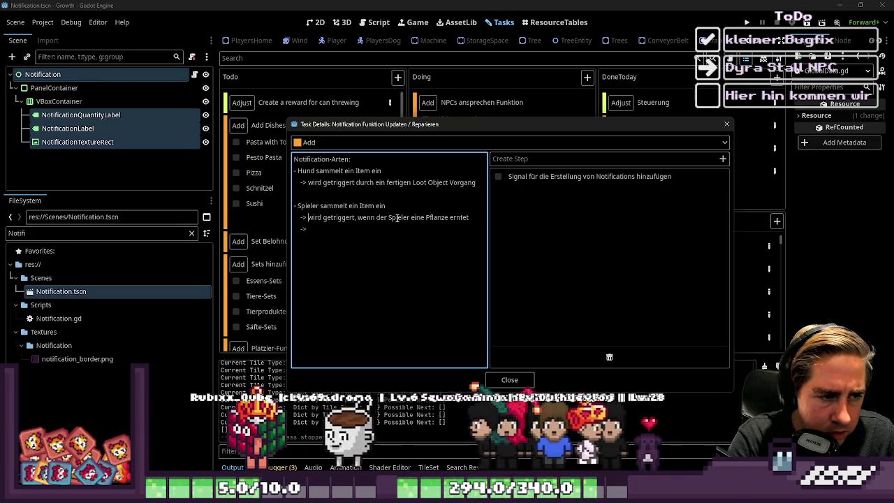
text(,)
key(ctrl+Right)
key(Return)
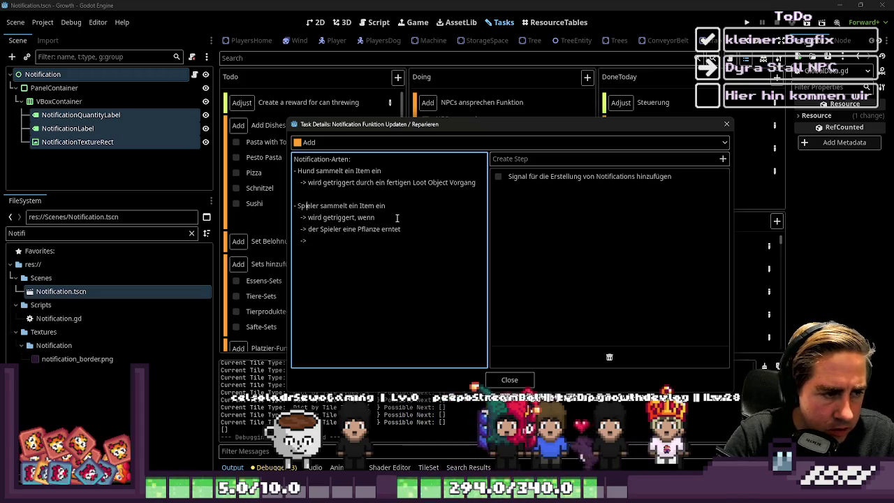
key(Down)
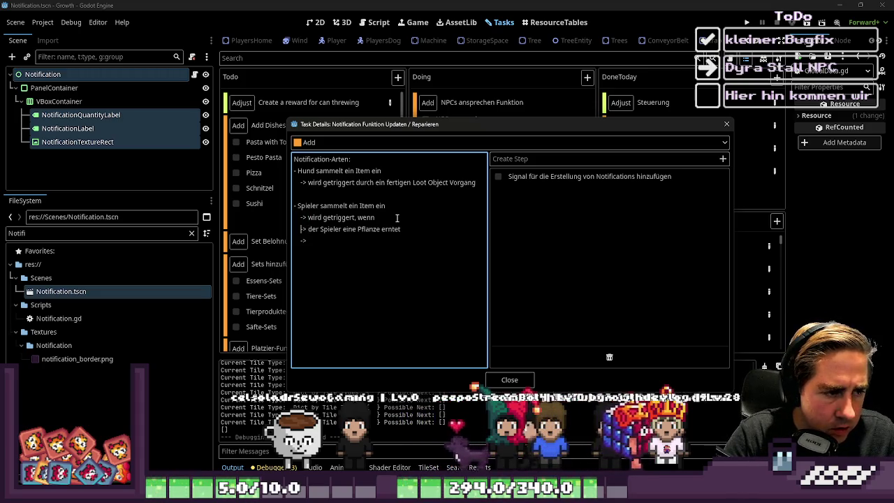
key(Down)
key(BackSpace)
key(BackSpace)
key(BackSpace)
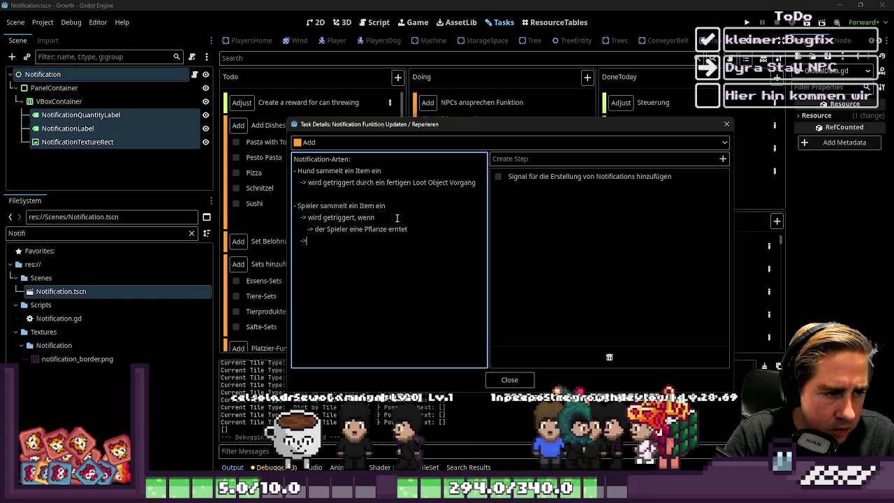
- Add indented '->' conditions for mining a stone, felling a tree, fishing and buying from an NPC
key(Tab)
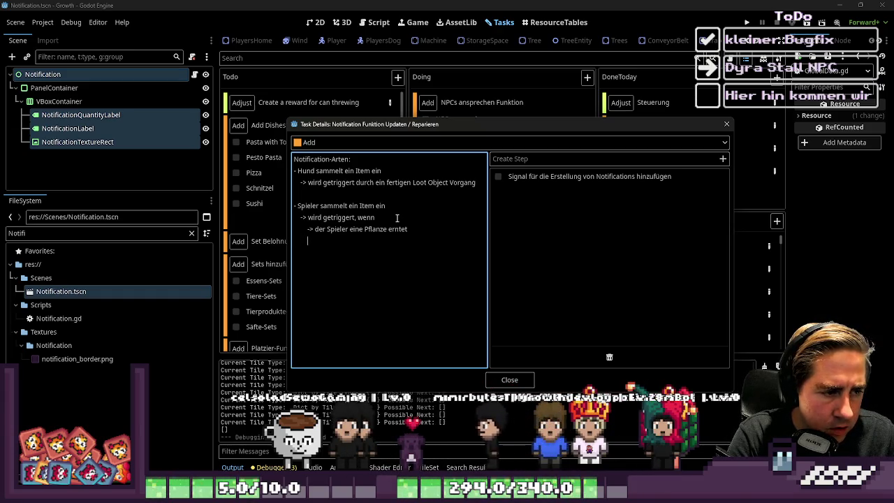
text(-> der )
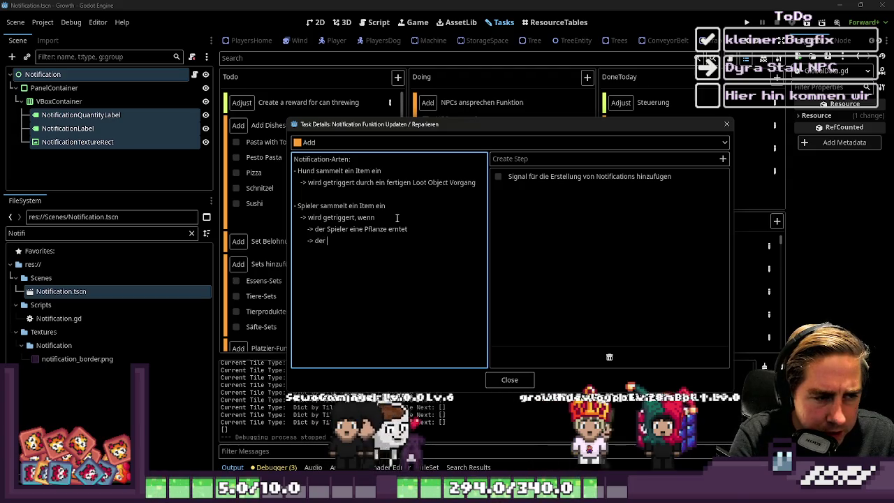
text(Spieler eine)
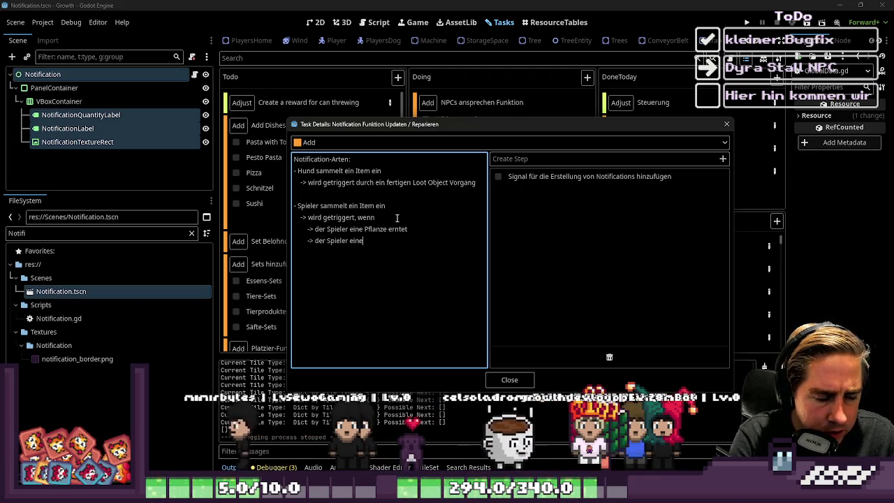
key(BackSpace)
key(BackSpace)
text(Stein abbaut)
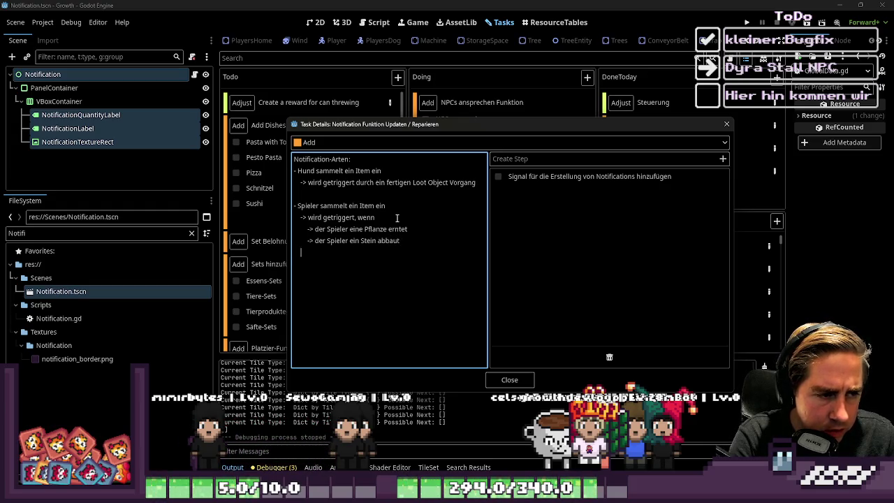
text(der Sp)
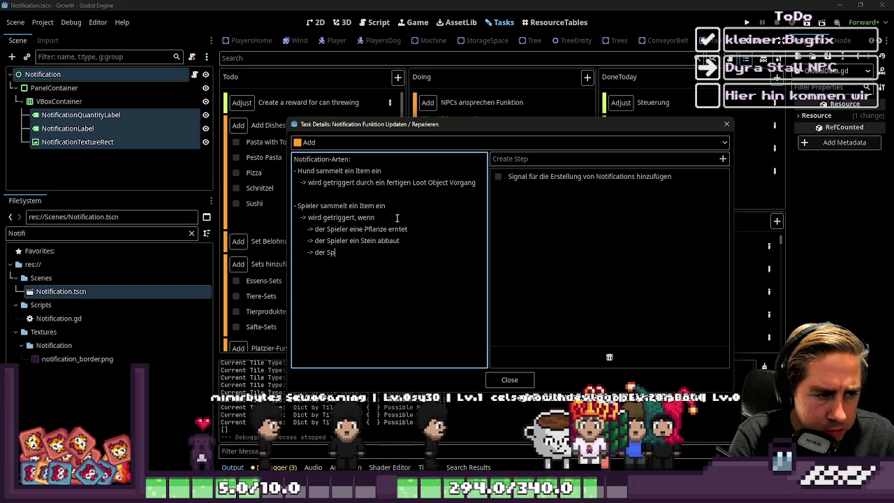
text(ieler ein Baum fällt )
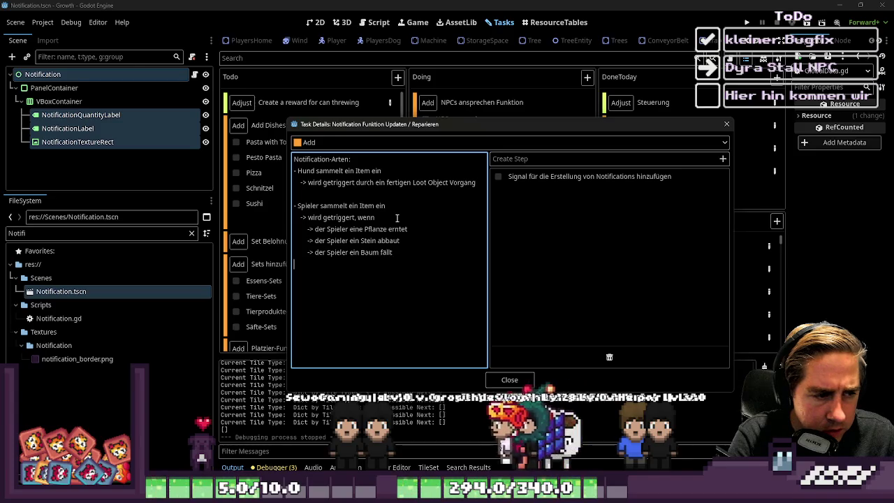
text(        ->)
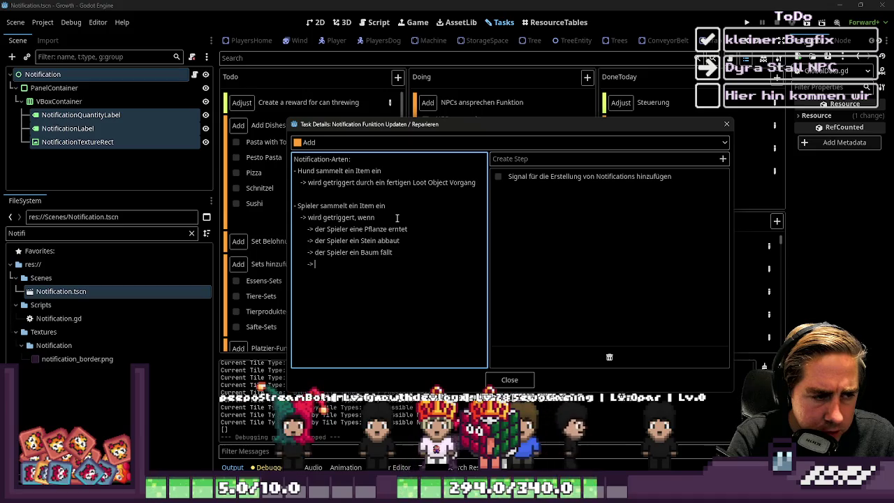
text( der Spieler angelt)
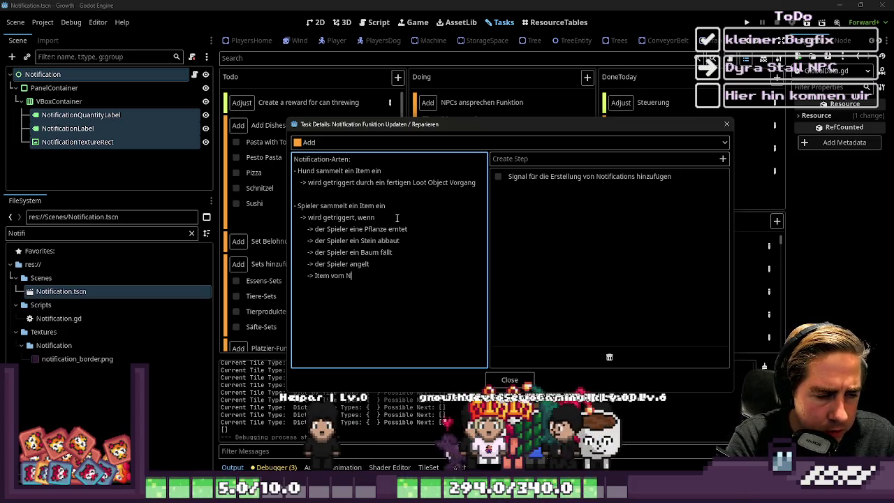
text(kauft)
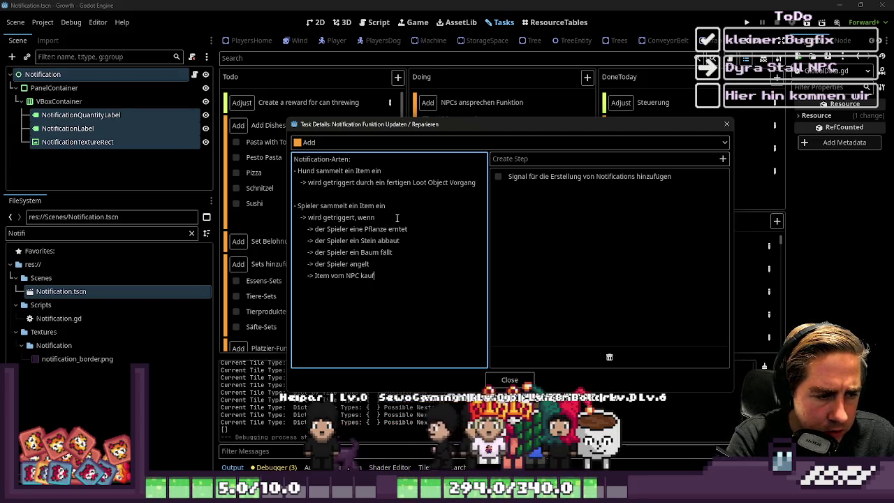
key(Return)
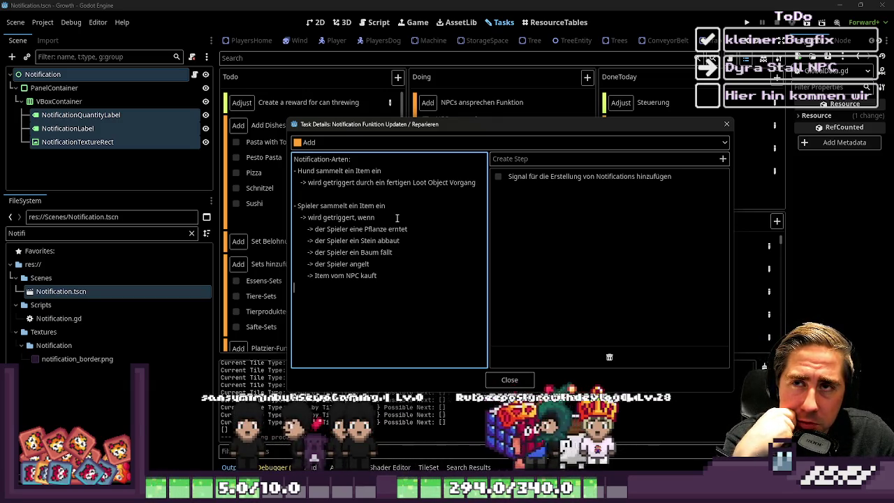
key(Up)
key(Up)
key(Up)
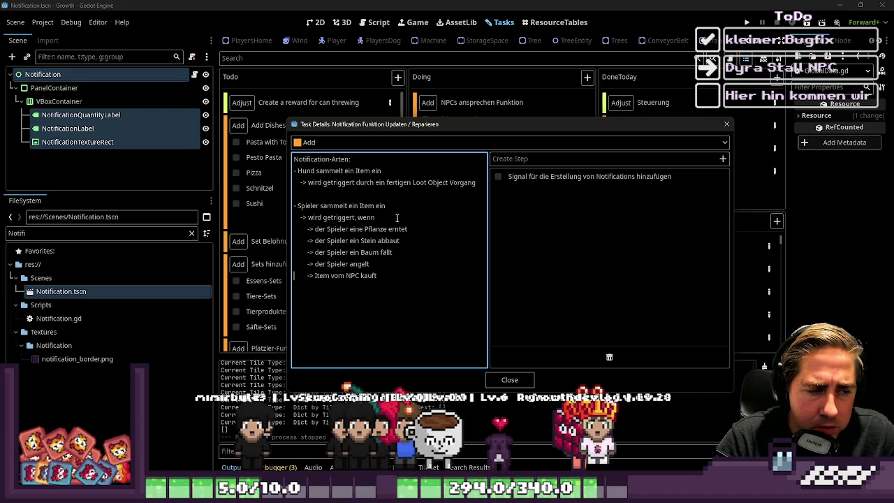
key(Down)
key(Down)
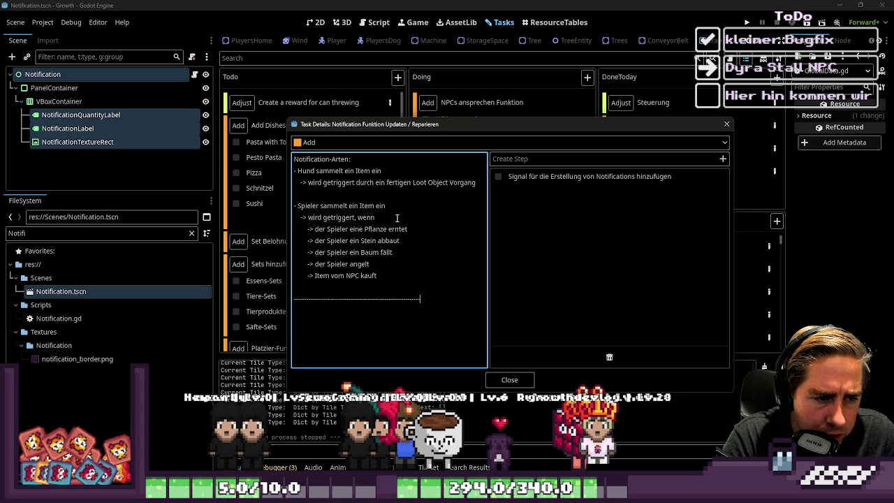
- Add a 'Notification-Aufbau:' heading listing the Anzahl and ItemGrade fields beneath it
text(------------------)
key(Return)
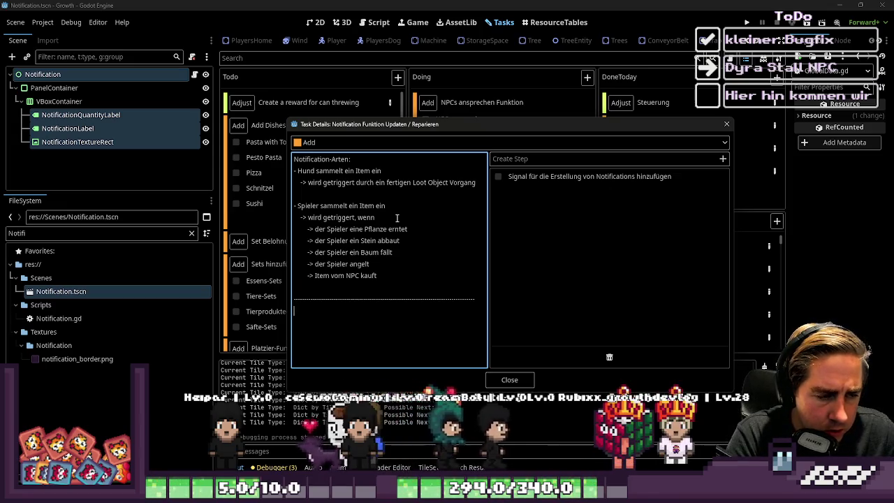
text(NPC kauft  )
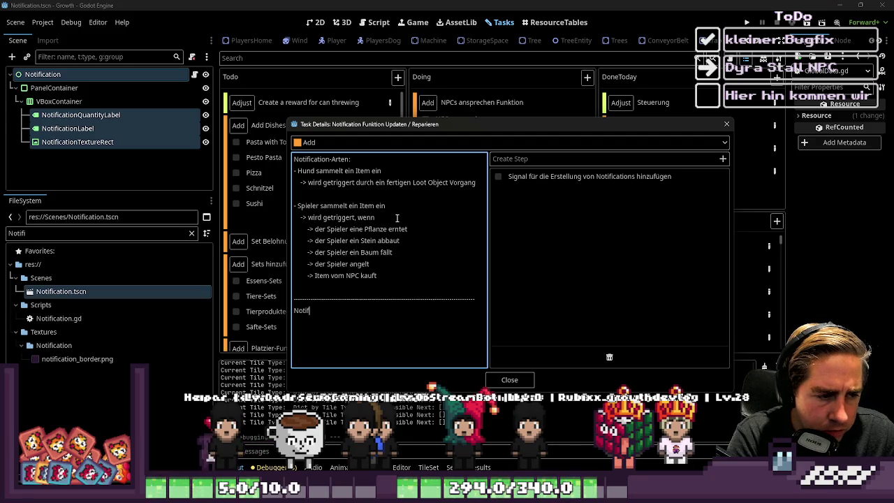
text(Notification-Aufbau:)
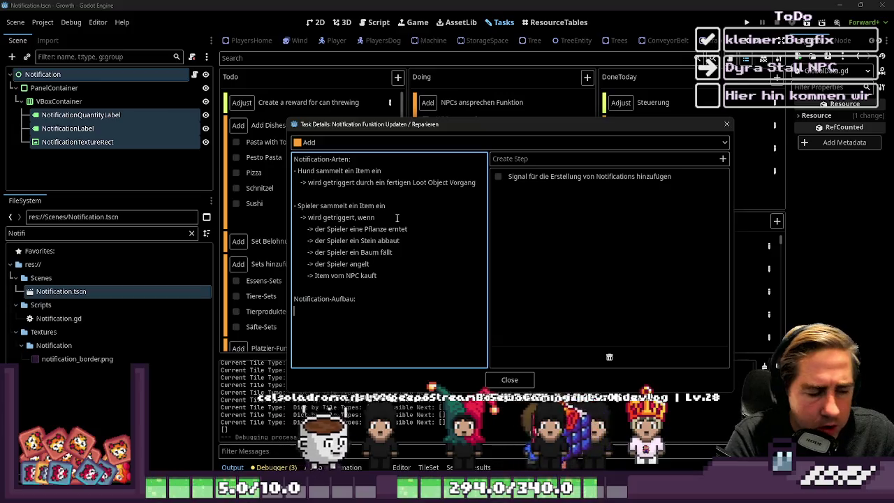
key(Return)
text(Anzahl )
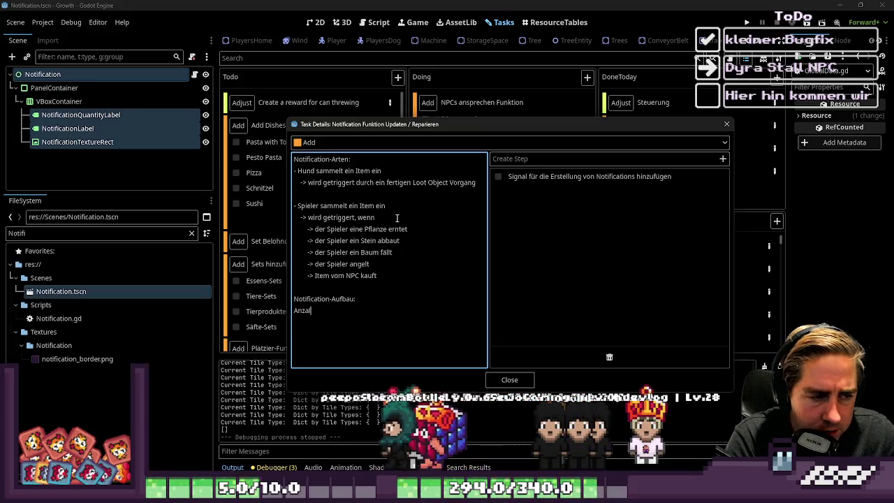
text(It)
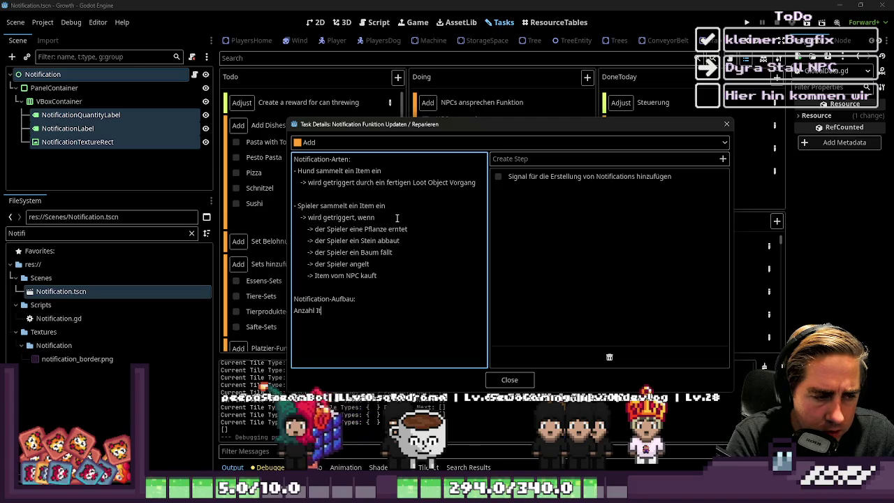
text(emGrade)
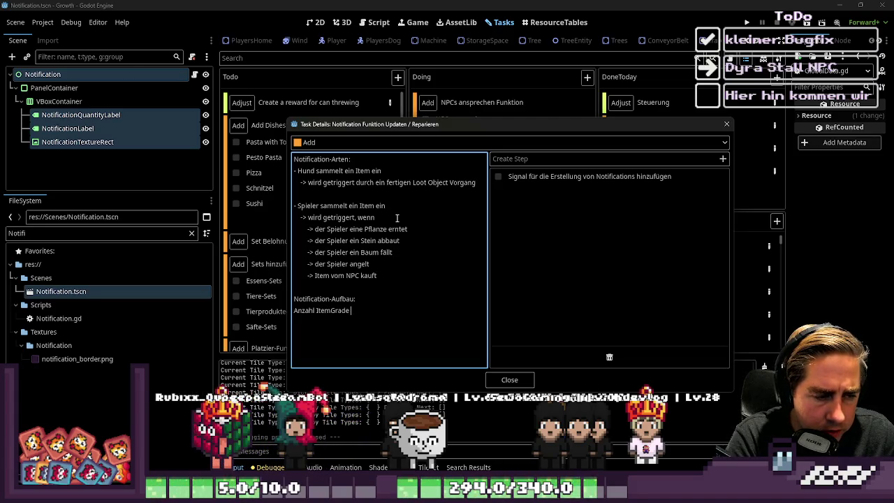
key(BackSpace)
key(BackSpace)
key(BackSpace)
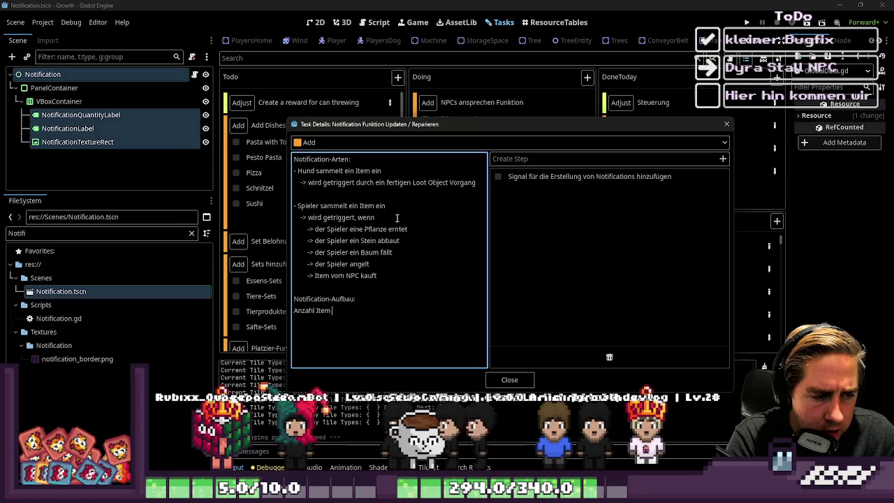
text(Grade)
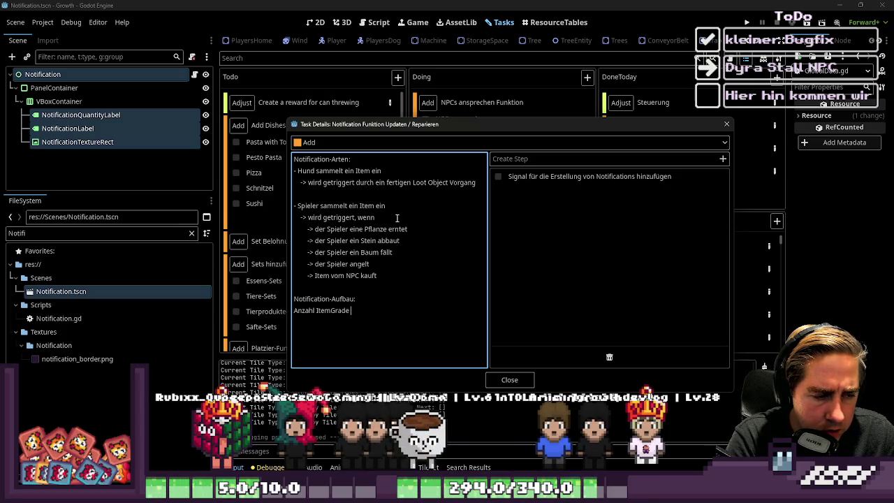
text(ItemGrade)
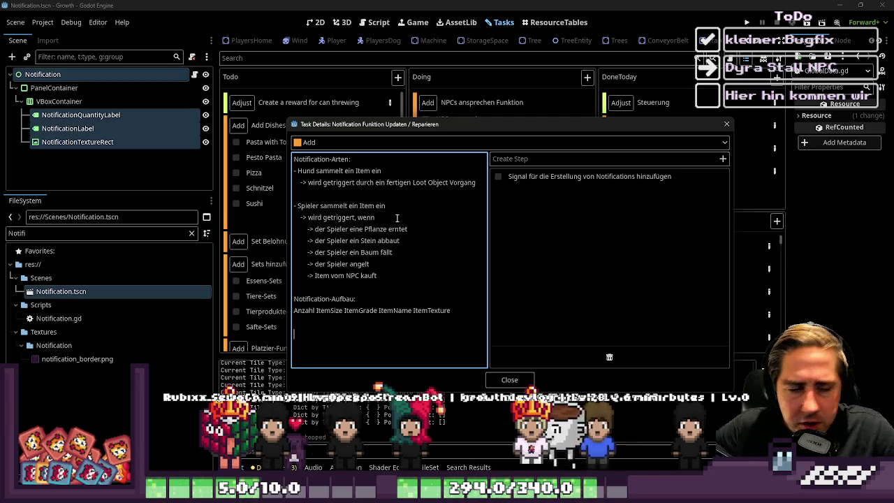
- Note 'Notification wird durch ein Signal ausgelöst', passing only the ItemResource, then return to the Notification scene
text(Not)
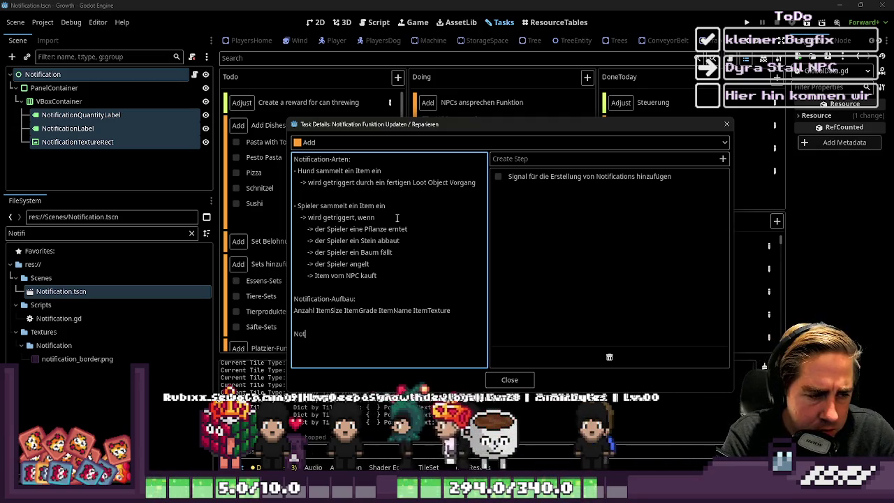
text(i)
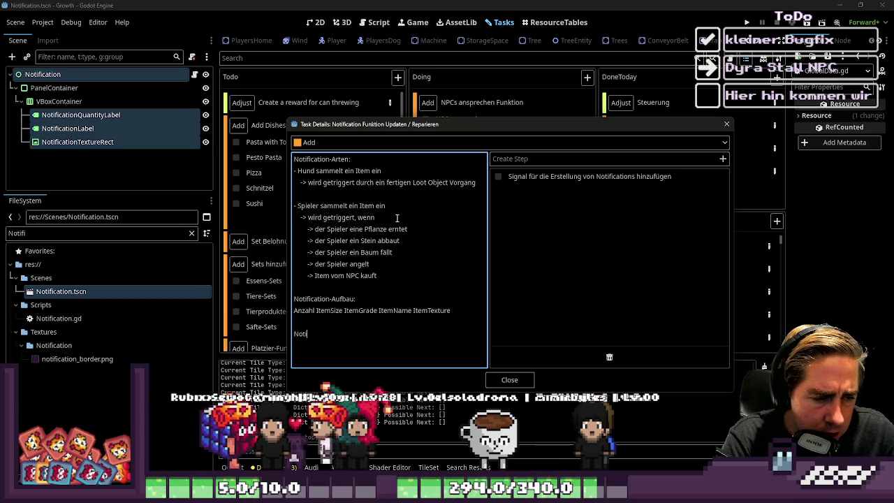
text(fication wir)
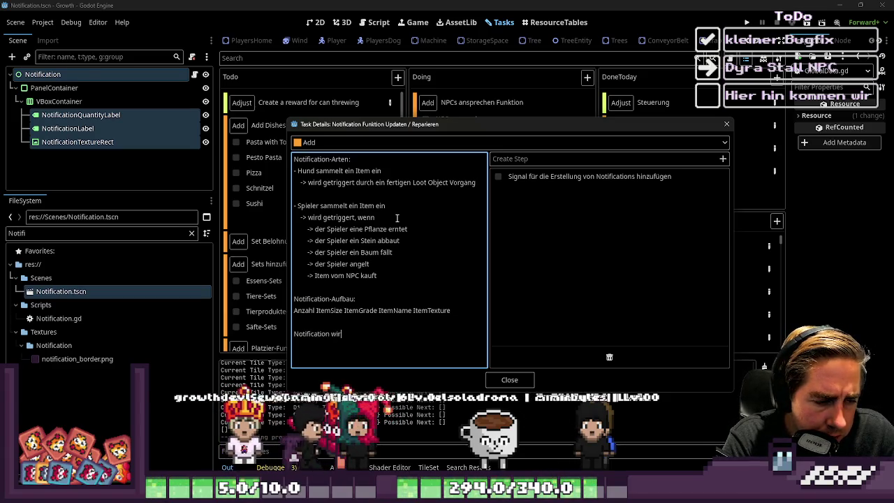
text(d durch ein Signa)
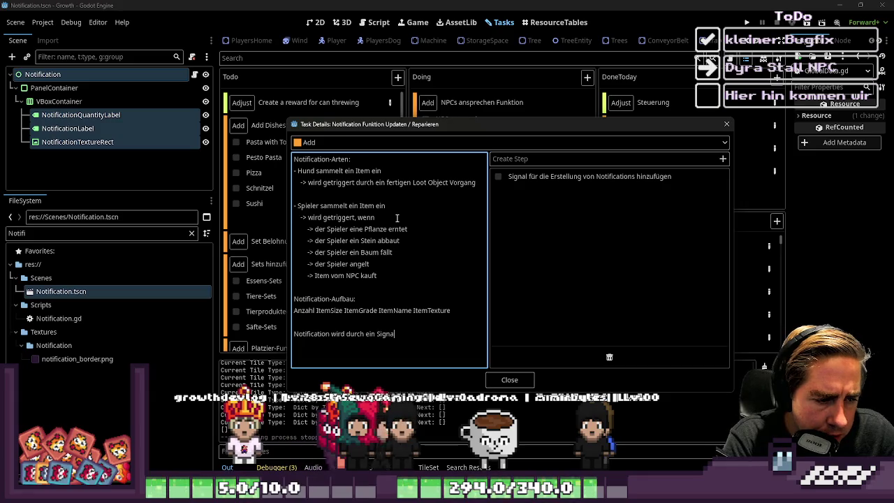
text(l ausgelöst.)
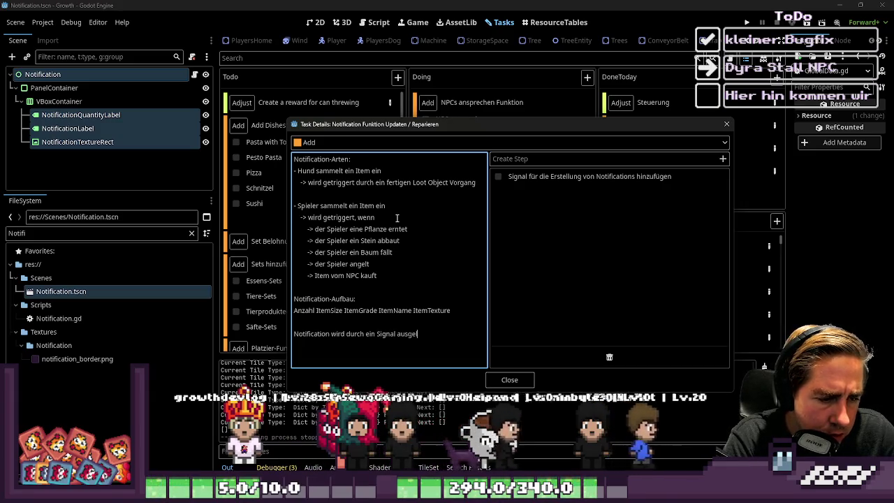
key(BackSpace)
key(BackSpace)
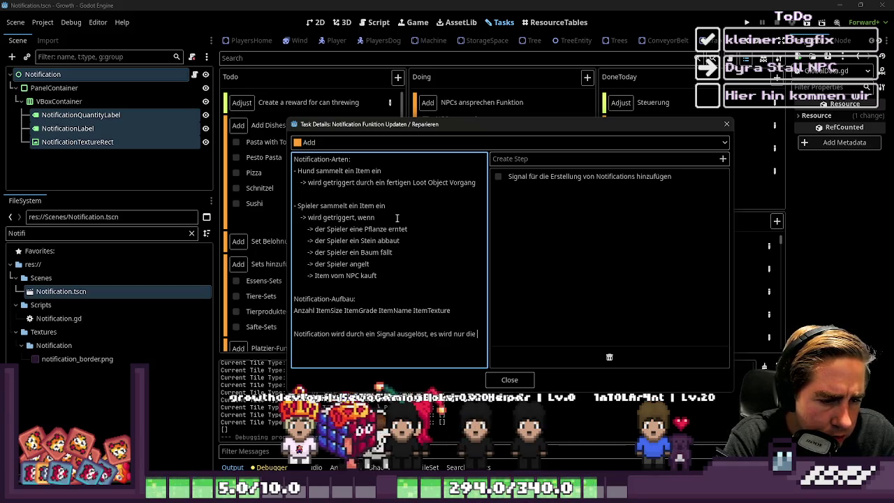
key(BackSpace)
key(BackSpace)
text(Reso)
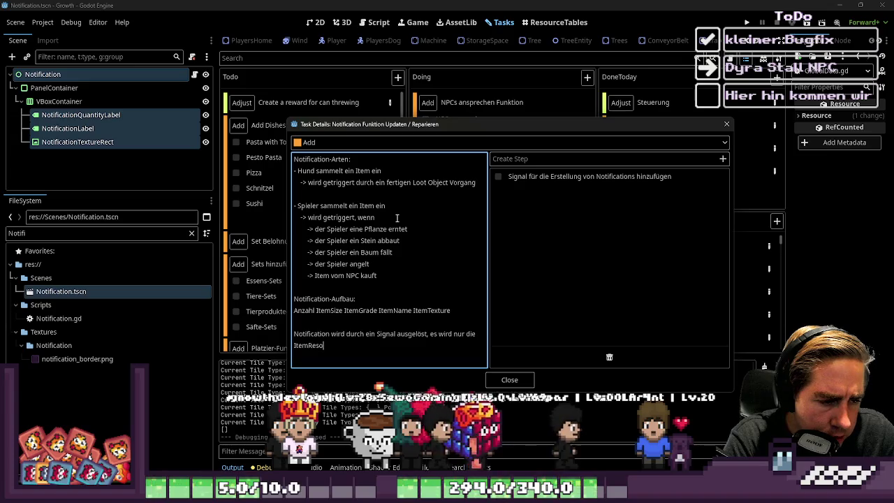
text(urce übergeben.)
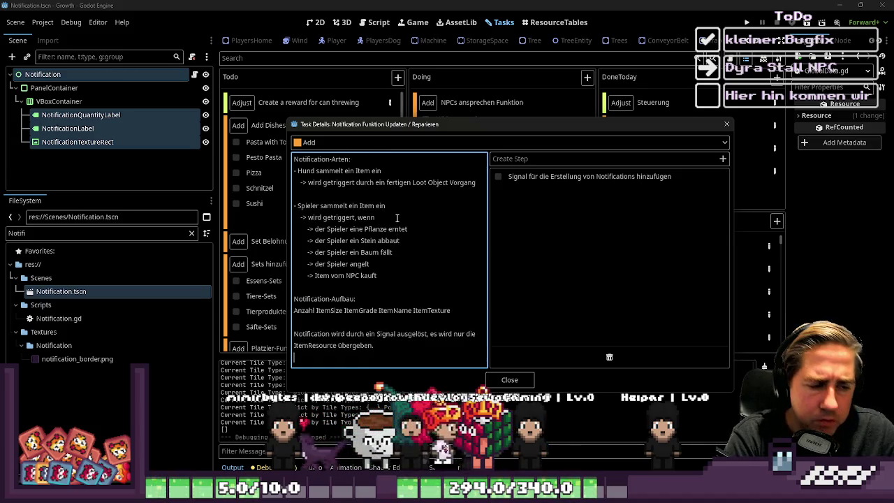
click(451, 110)
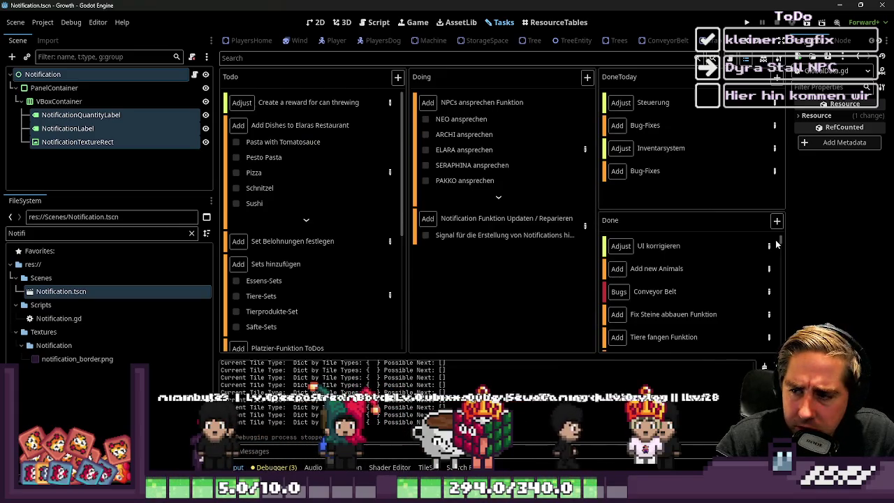
click(318, 20)
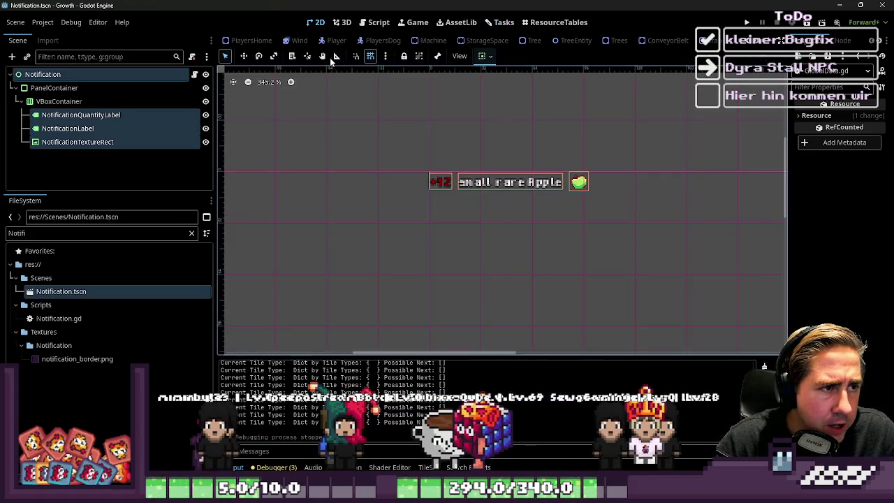
- Open the World scene, zoom around the map, and select the NotificationGroup node
click(240, 39)
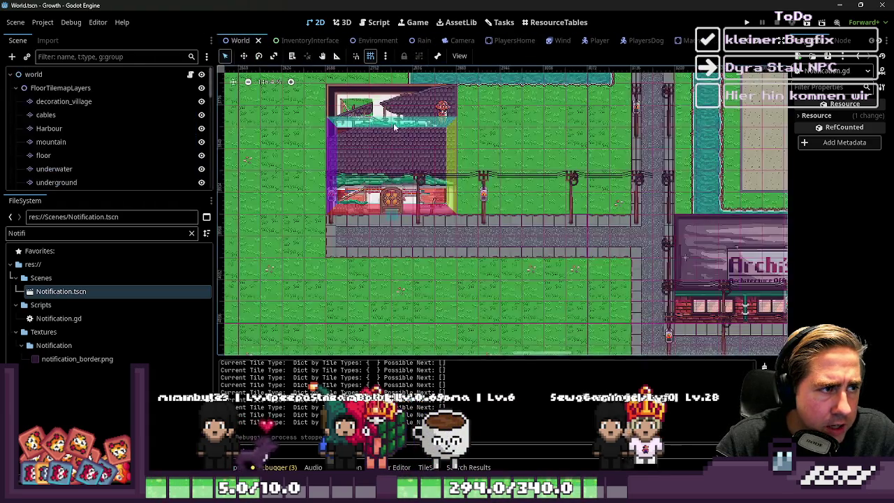
scroll(492, 248, down, 5)
scroll(487, 250, down, 5)
scroll(71, 130, down, 5)
scroll(68, 130, up, 2)
scroll(68, 130, down, 1)
scroll(370, 154, up, 4)
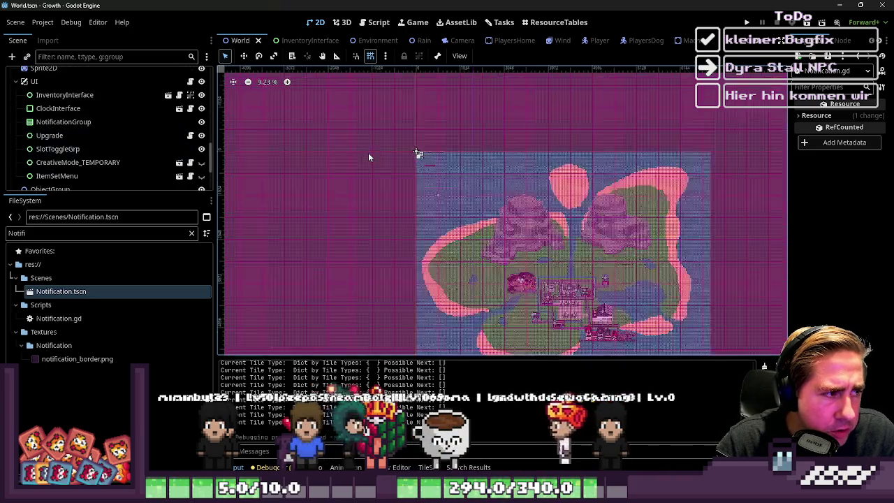
scroll(431, 146, up, 1)
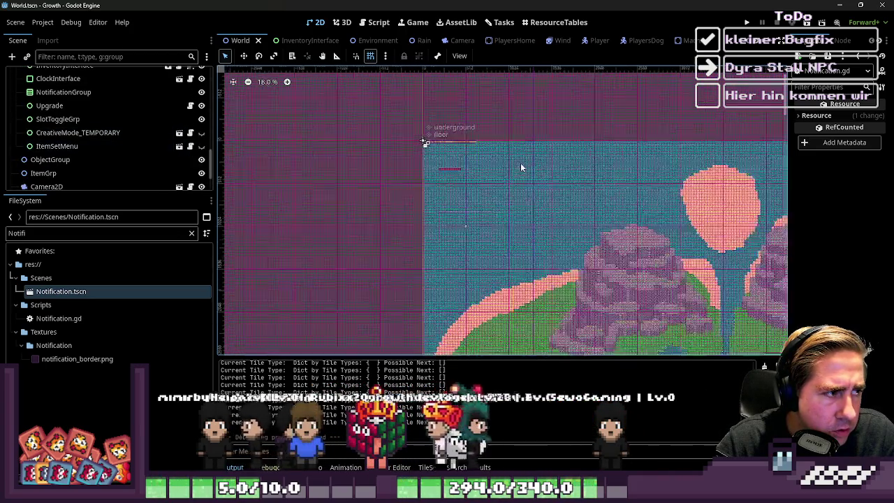
click(149, 92)
- Look over the World map, then bring up the World script in the Script editor
scroll(412, 144, up, 17)
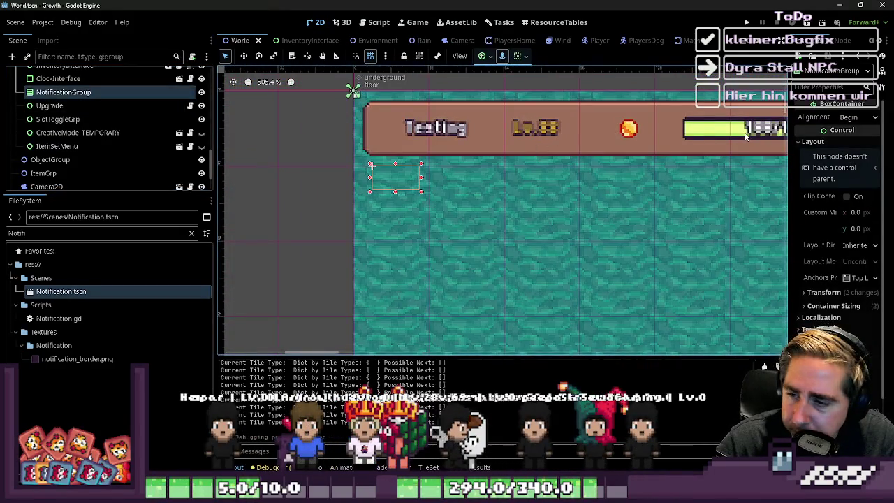
scroll(442, 168, down, 9)
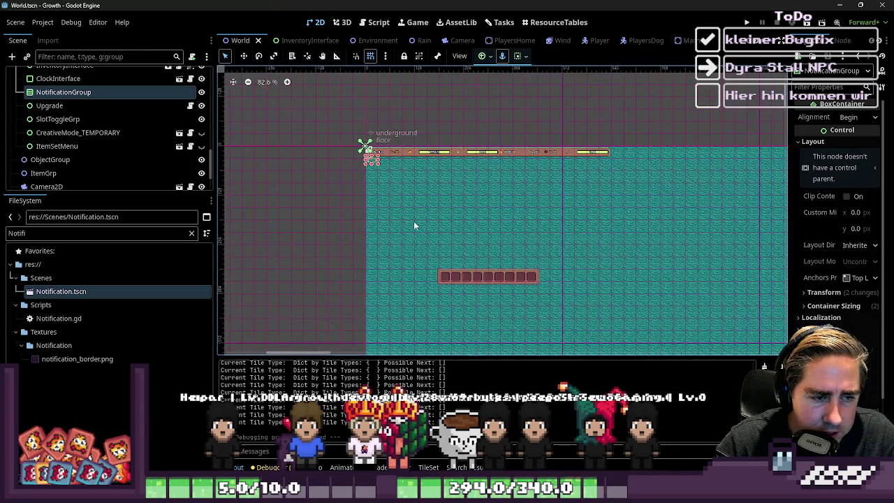
scroll(402, 235, up, 4)
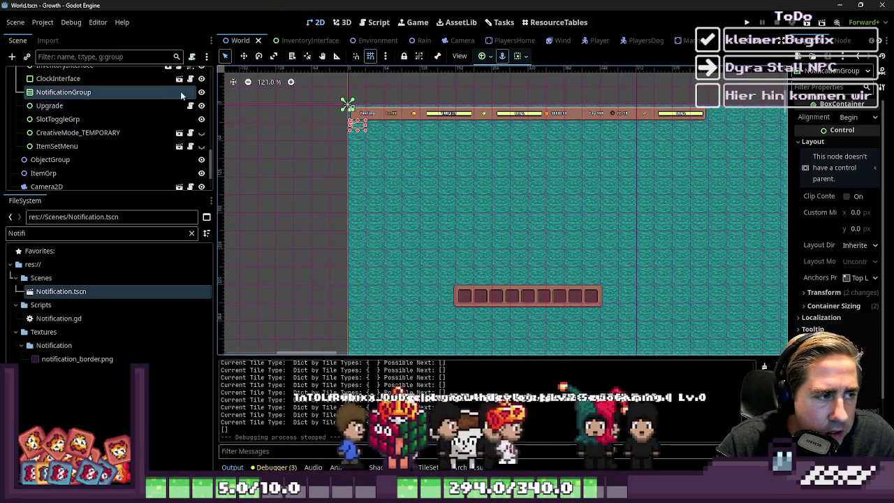
scroll(158, 98, up, 1)
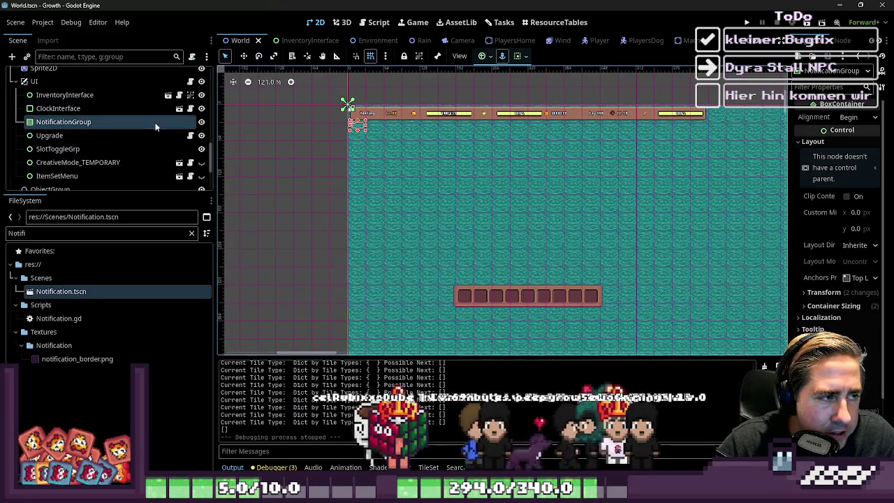
scroll(145, 142, up, 4)
scroll(143, 140, up, 1)
scroll(142, 139, down, 4)
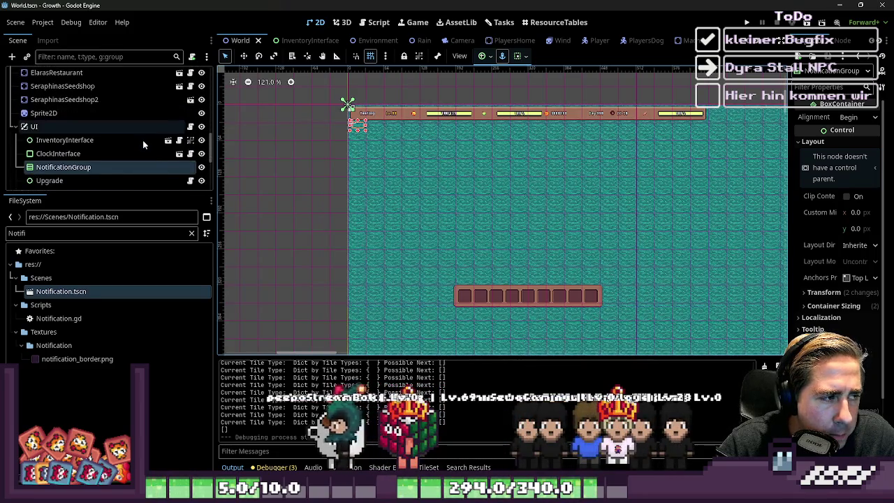
scroll(143, 139, up, 10)
scroll(143, 139, up, 3)
scroll(231, 105, up, 1)
scroll(437, 39, down, 5)
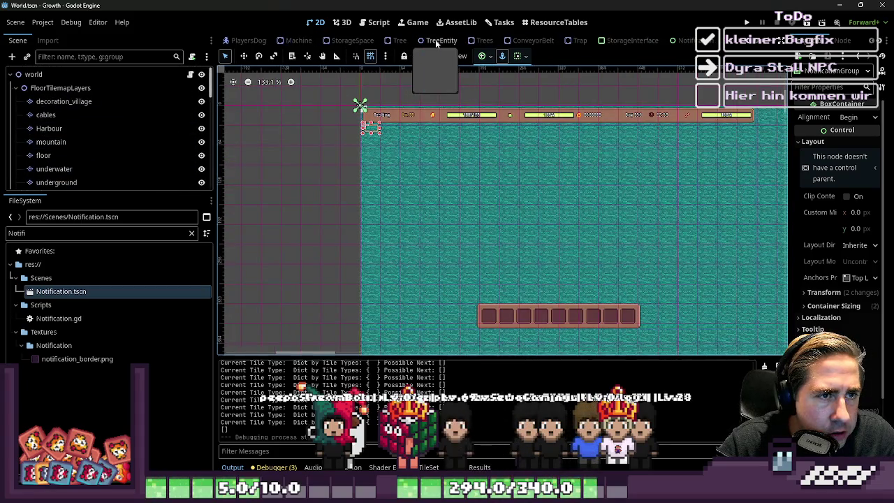
scroll(436, 40, up, 5)
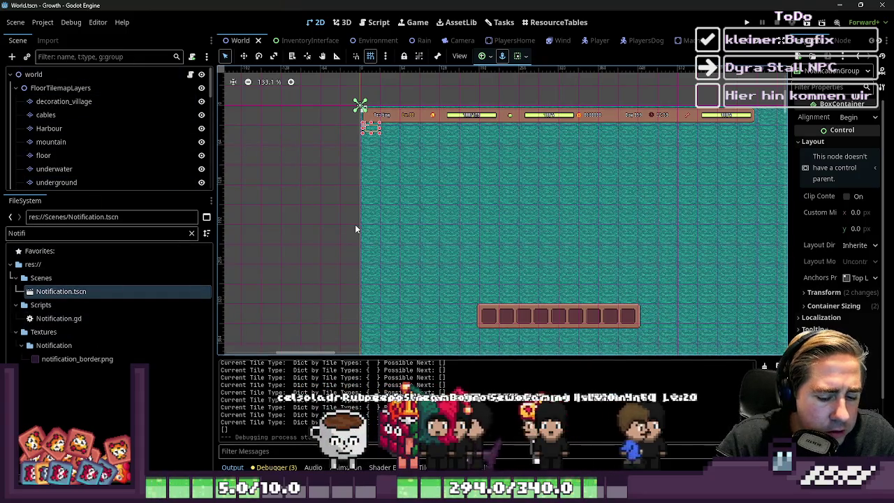
click(379, 21)
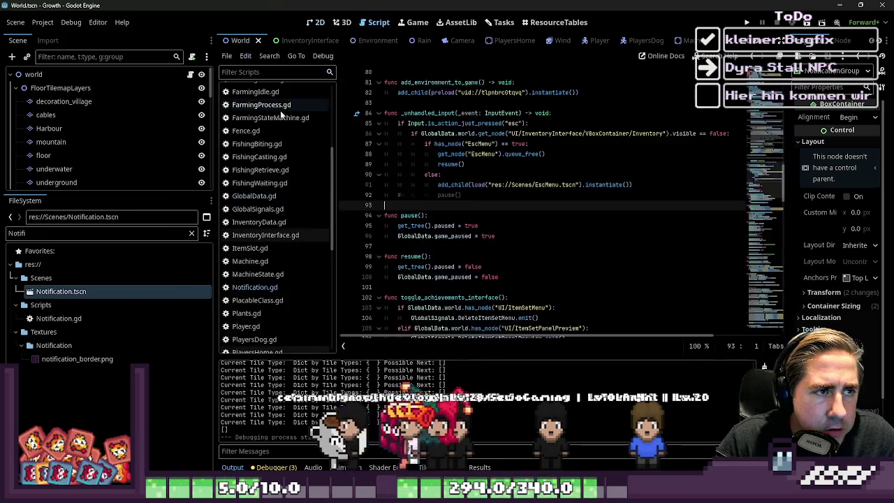
- In GlobalData.gd, comment out the old quest-highlighting function lines 644–648 with Ctrl+K
click(255, 264)
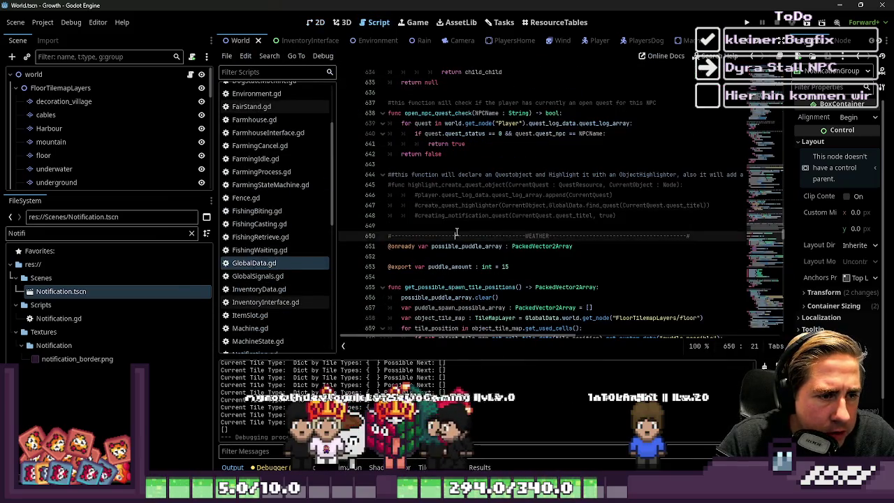
scroll(463, 213, up, 6)
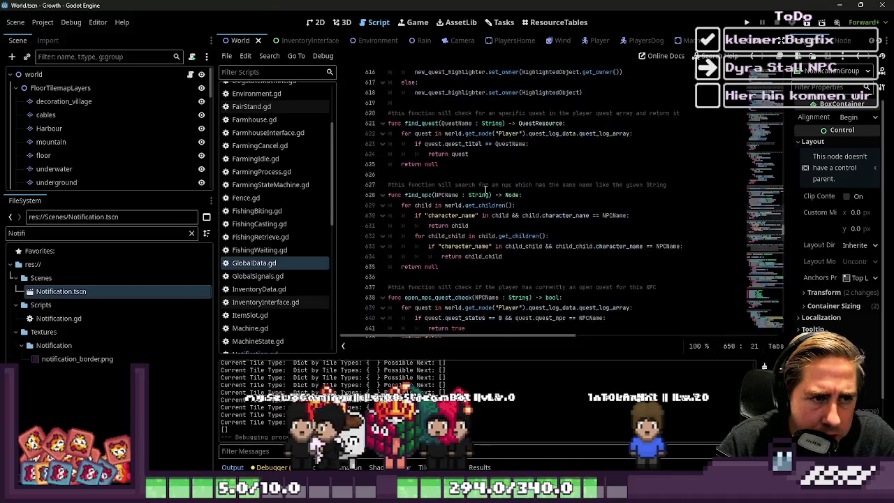
key(shift+Page_Up)
key(shift+Page_Up)
key(shift+Page_Up)
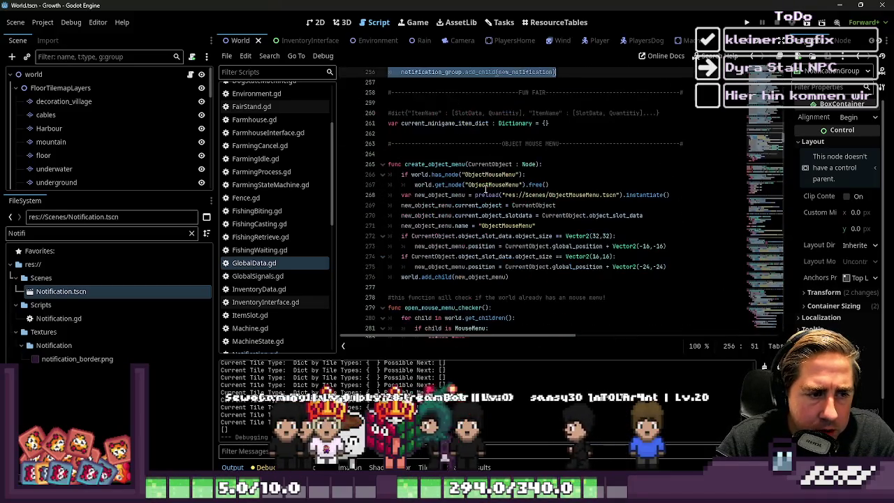
scroll(485, 189, up, 8)
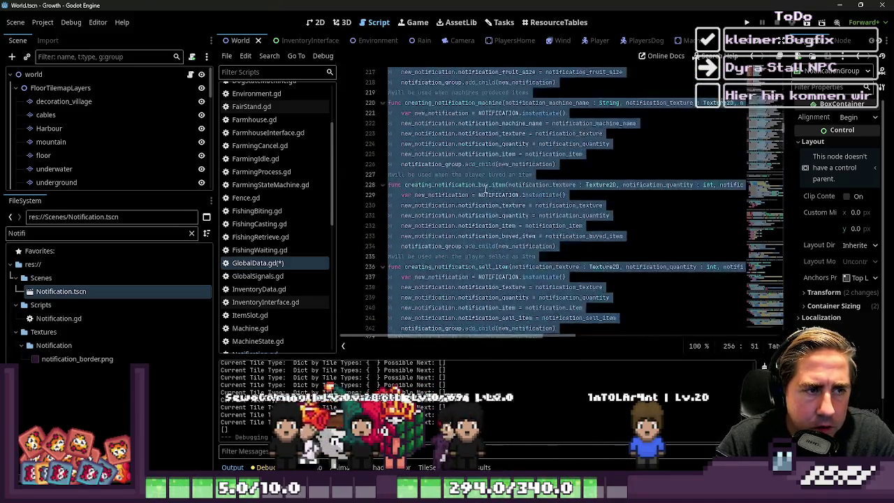
scroll(486, 189, up, 3)
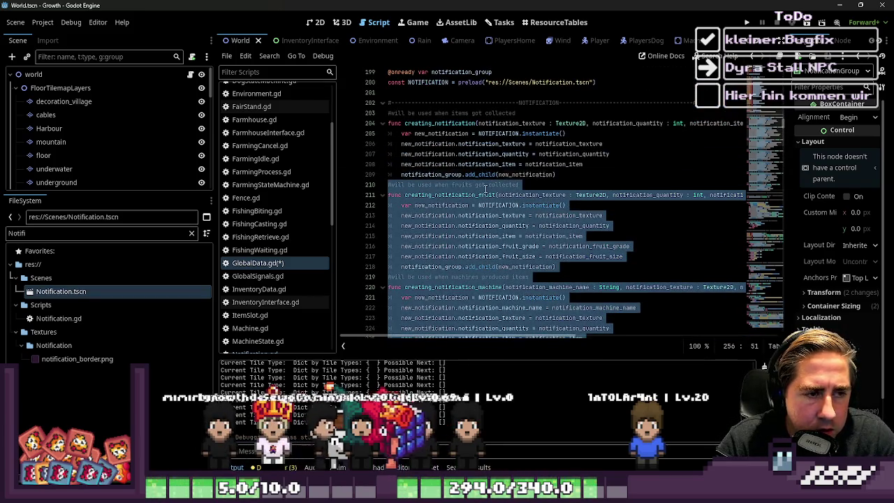
key(shift+Page_Down)
key(shift+Page_Down)
key(shift+Page_Down)
key(ctrl+k)
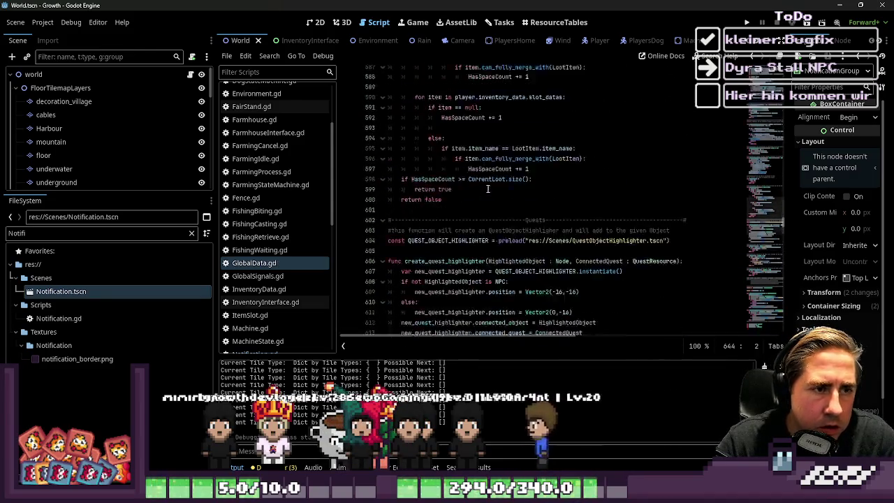
- Search for 'creating_noti' and jump to the creating_notification function definition
key(ctrl+f)
text(creat)
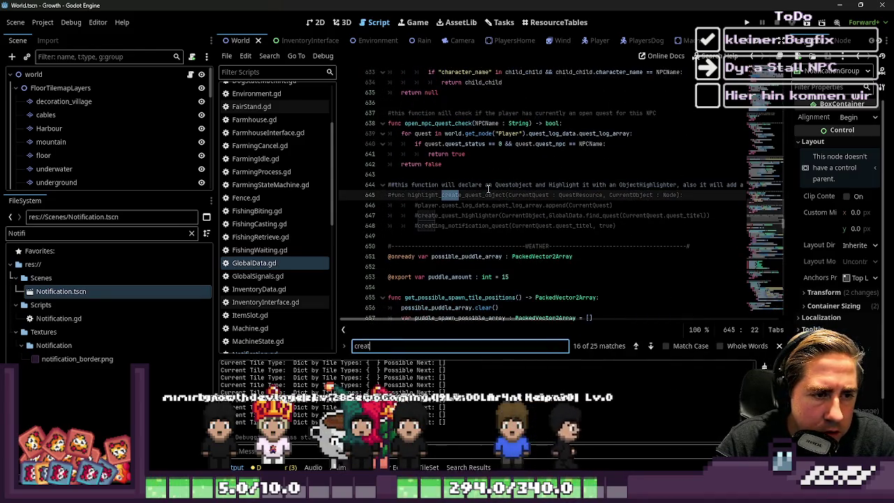
text(ing_notio)
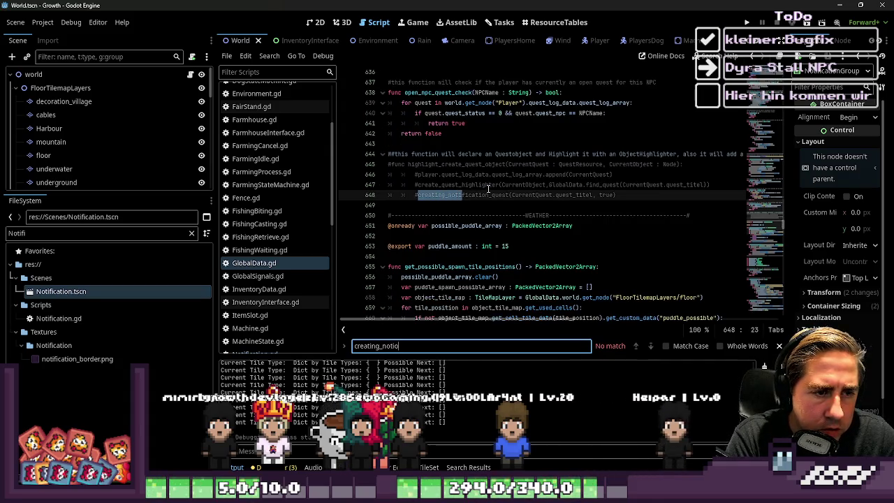
key(BackSpace)
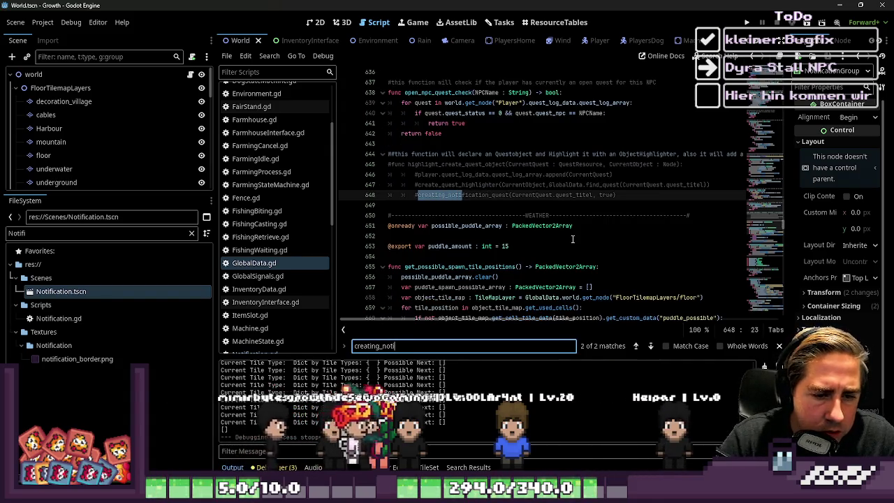
click(636, 346)
click(488, 214)
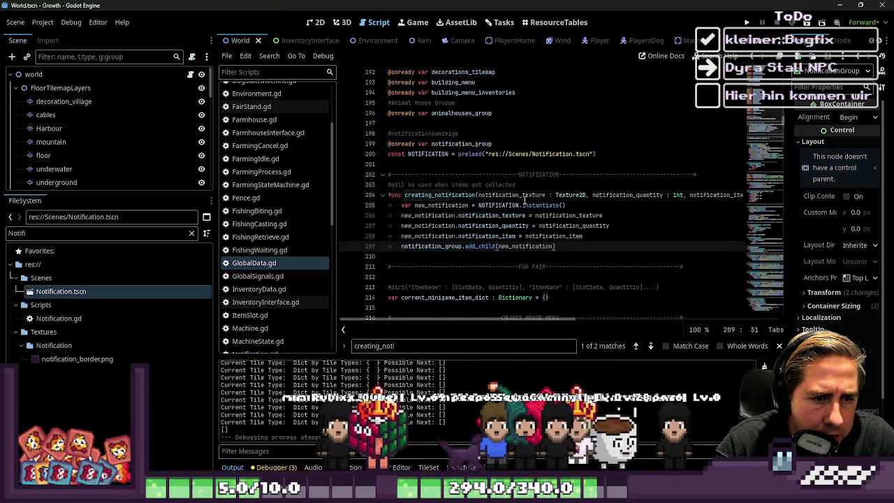
- Replace creating_notification's parameter list with a single SlotData parameter
click(519, 205)
drag(477, 195, 740, 195)
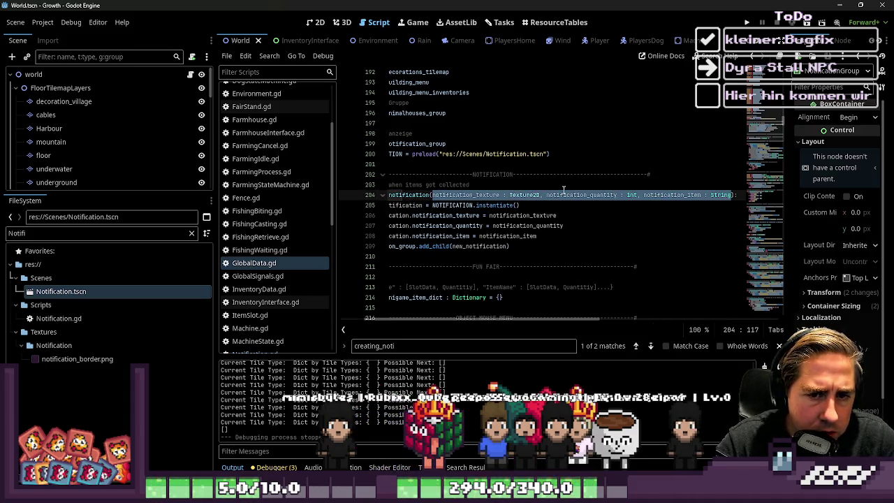
key(ctrl+x)
text(item_slot_)
text(data : S)
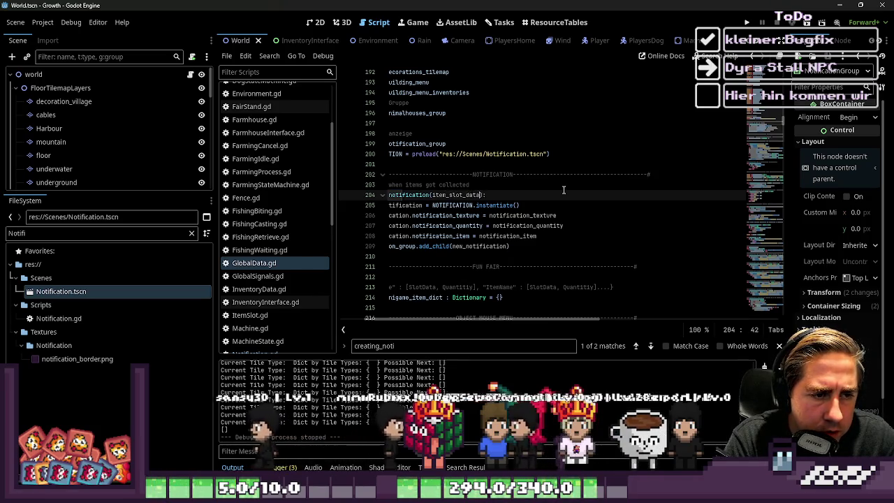
text(lotData)
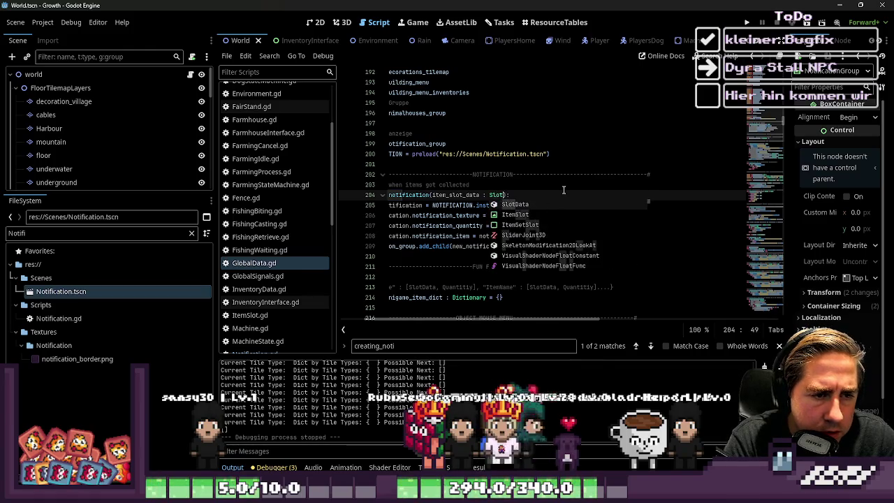
- Start replacing the texture assignment's value with item_slot_data
key(Down)
key(Home)
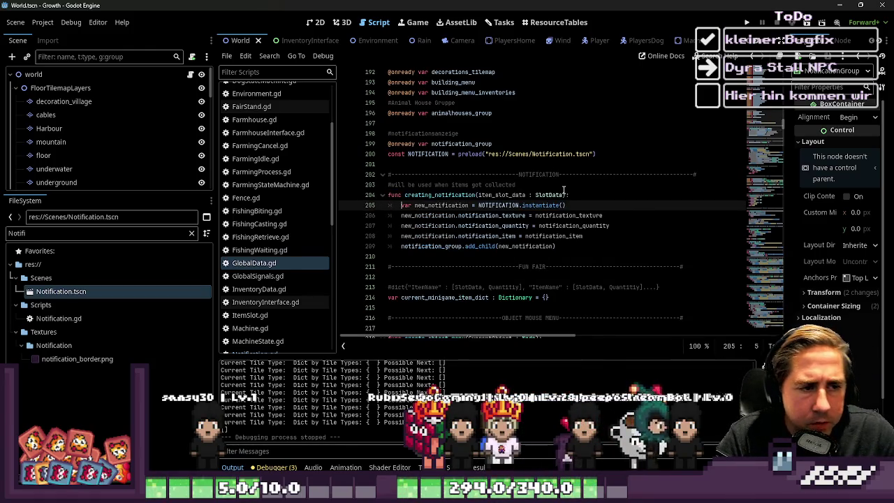
key(Down)
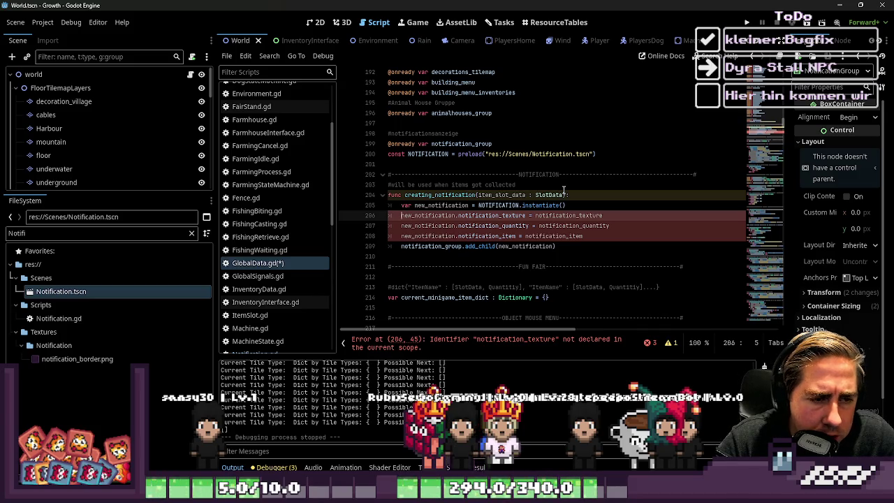
key(ctrl+Right)
key(Right)
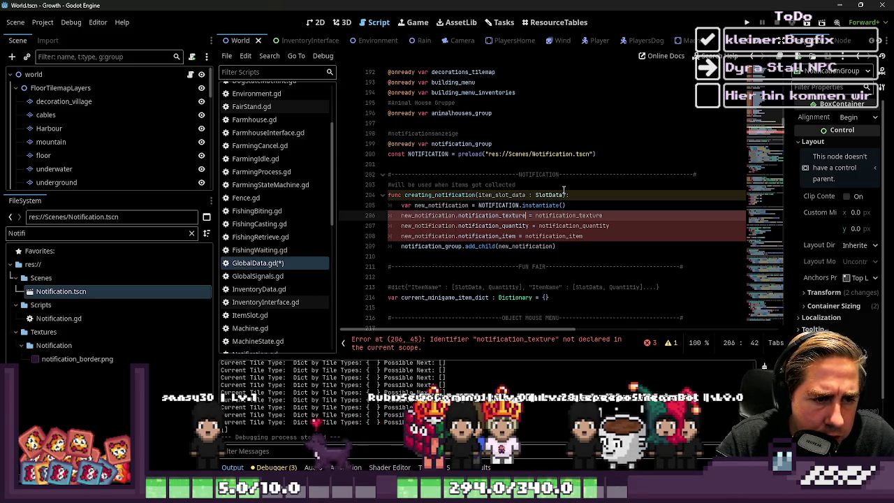
key(ctrl+shift+Right)
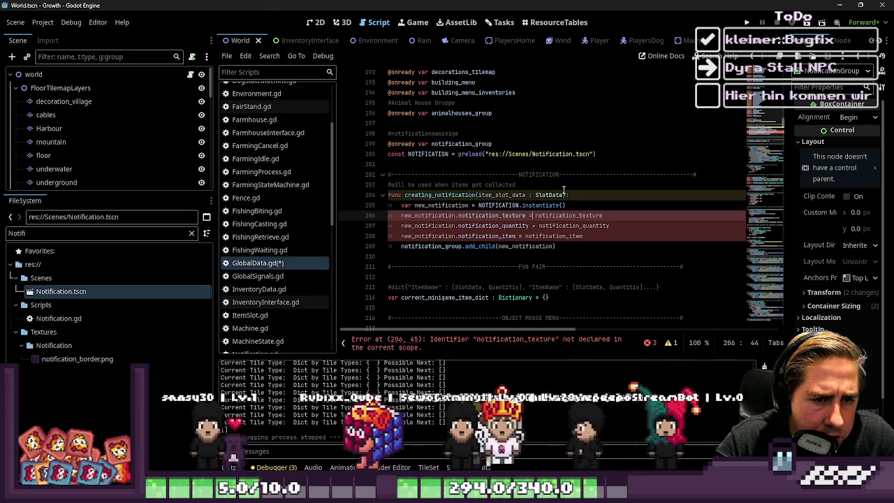
key(End)
key(ctrl+shift+Left)
key(Up)
key(Up)
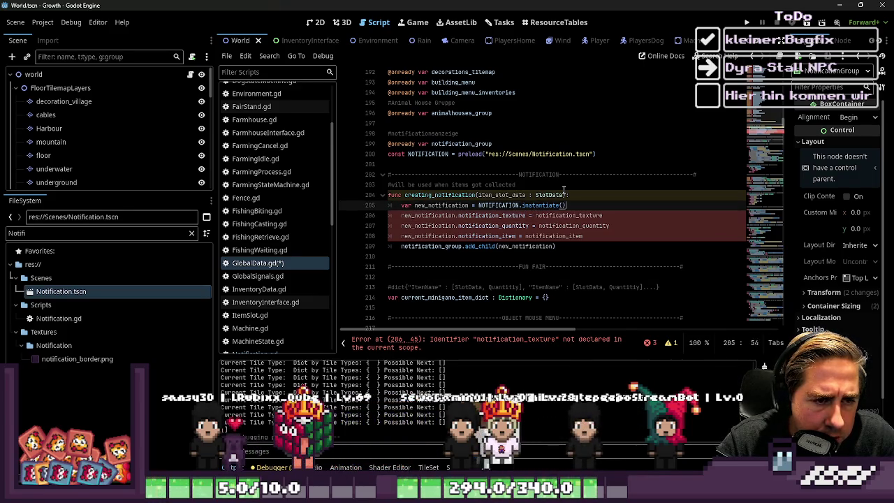
key(Home)
key(ctrl+Right)
key(Right)
key(ctrl+shift+Right)
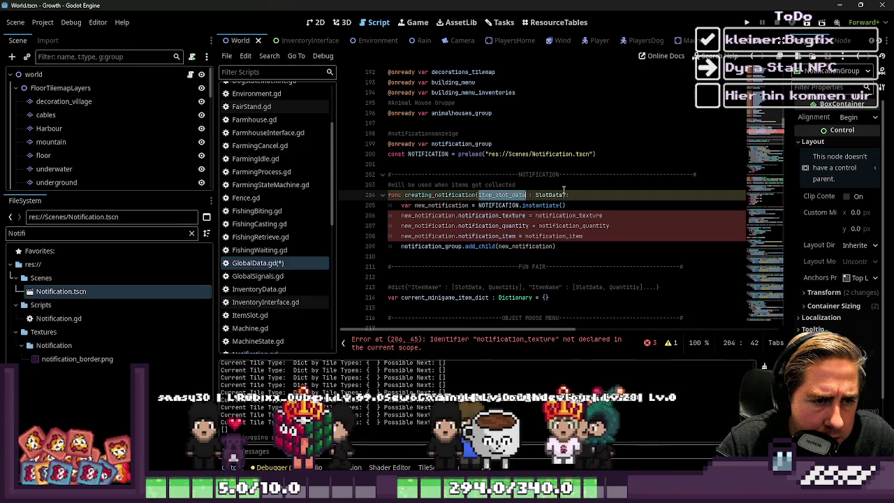
key(Down)
key(Down)
key(ctrl+Right)
key(ctrl+Right)
key(ctrl+shift+Right)
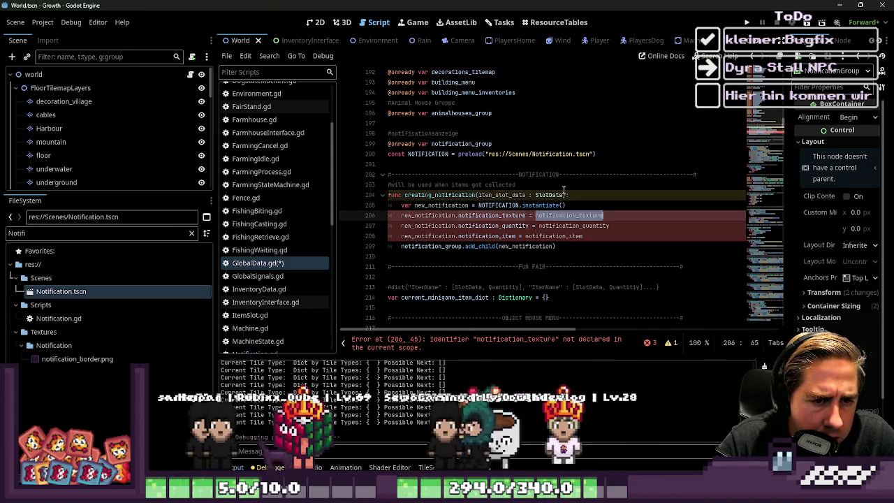
text(item_slot_data.)
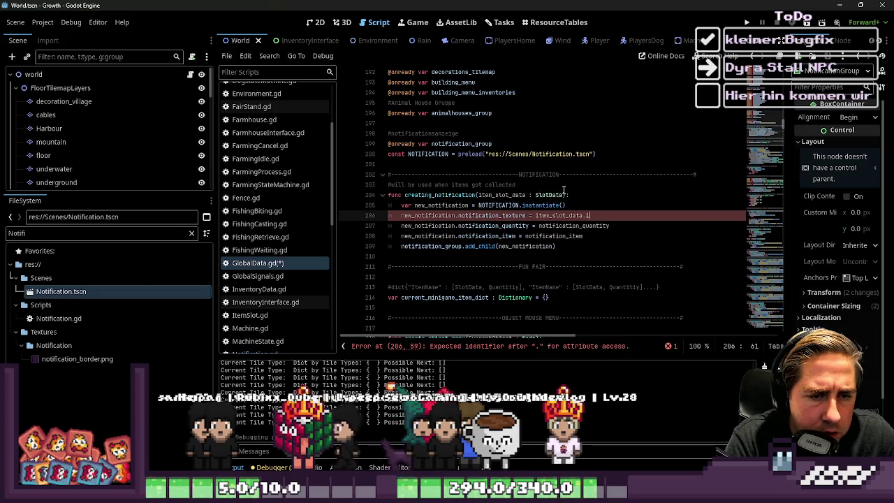
- Set the quantity assignment's value to item_slot_data.quantity
key(Down)
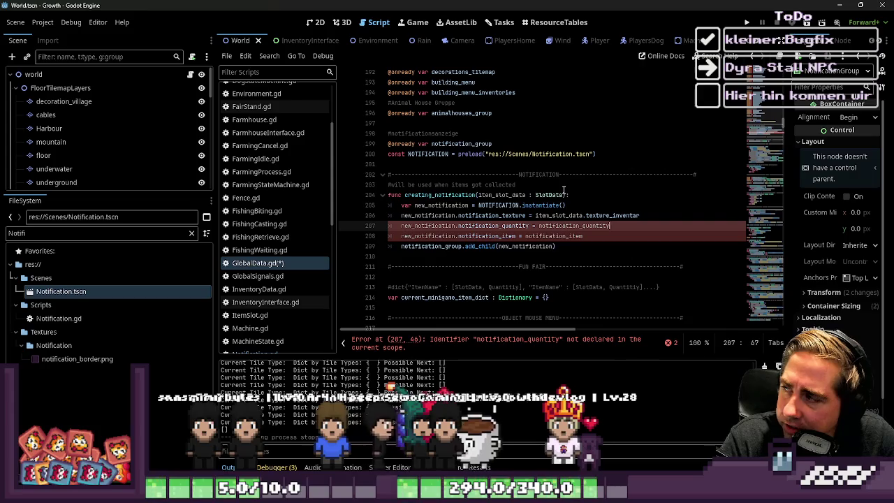
key(ctrl+Left)
key(ctrl+Left)
key(ctrl+Left)
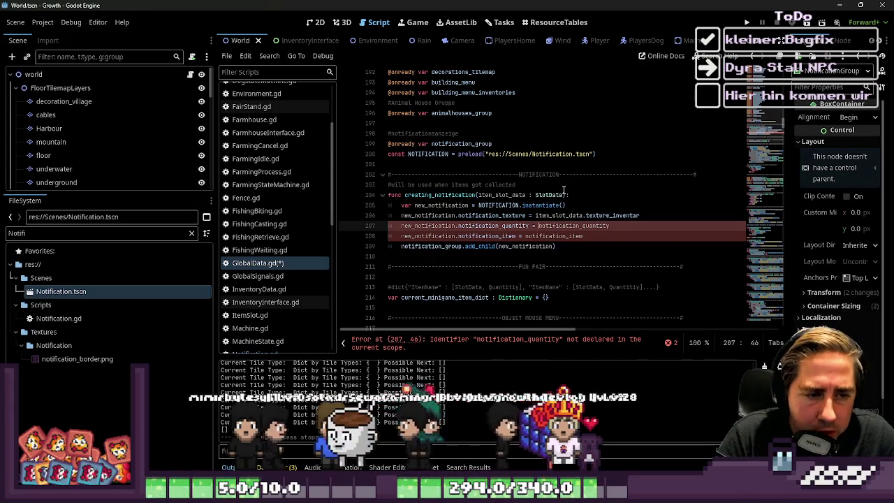
key(ctrl+shift+Left)
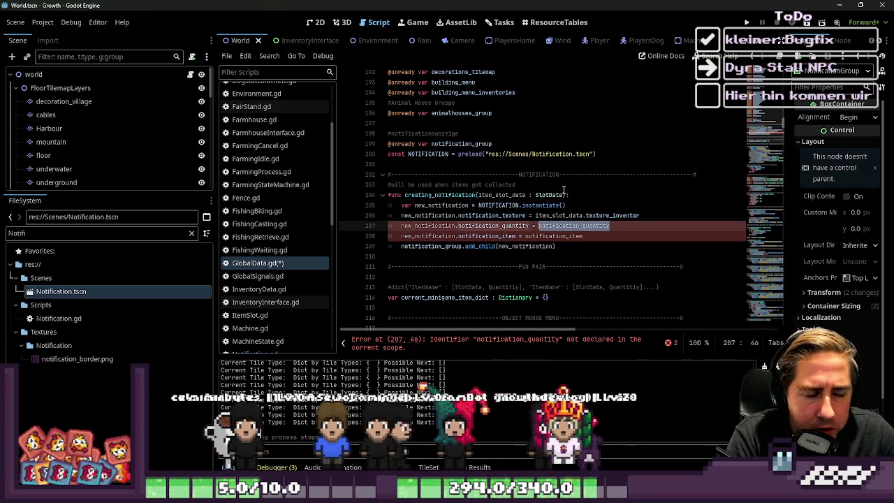
text(tem)
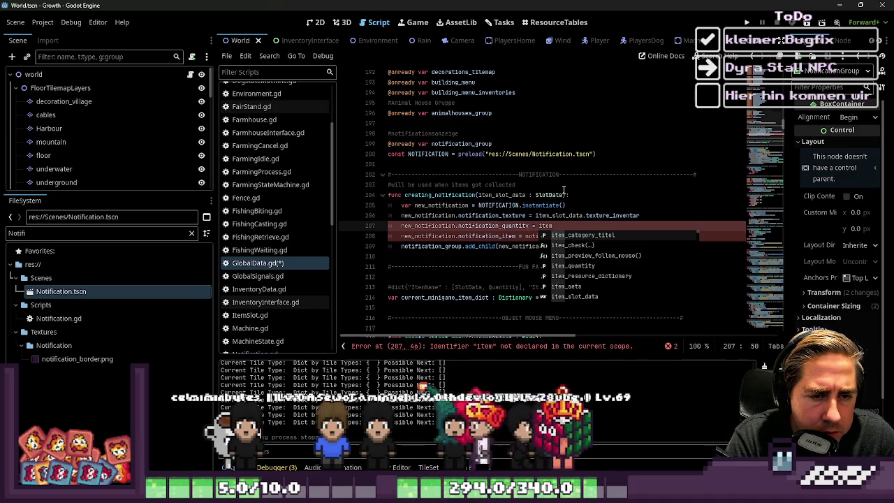
text(_slot_)
text(data.i)
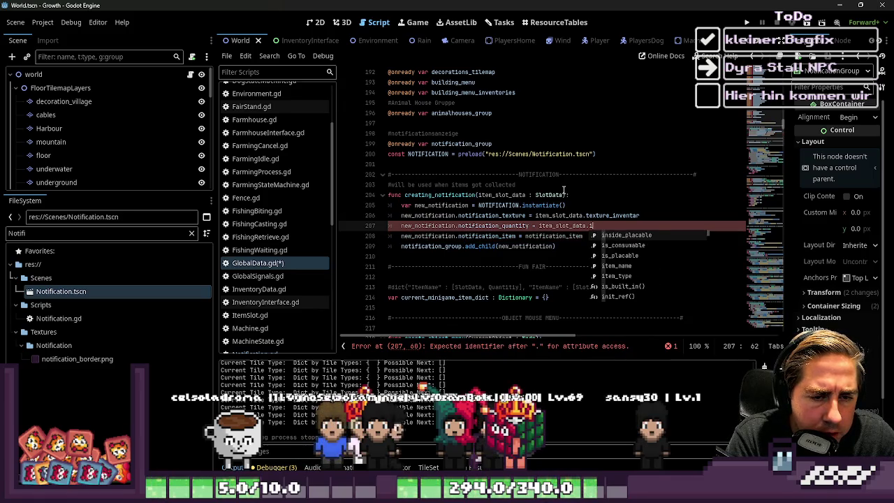
key(BackSpace)
text(quantity)
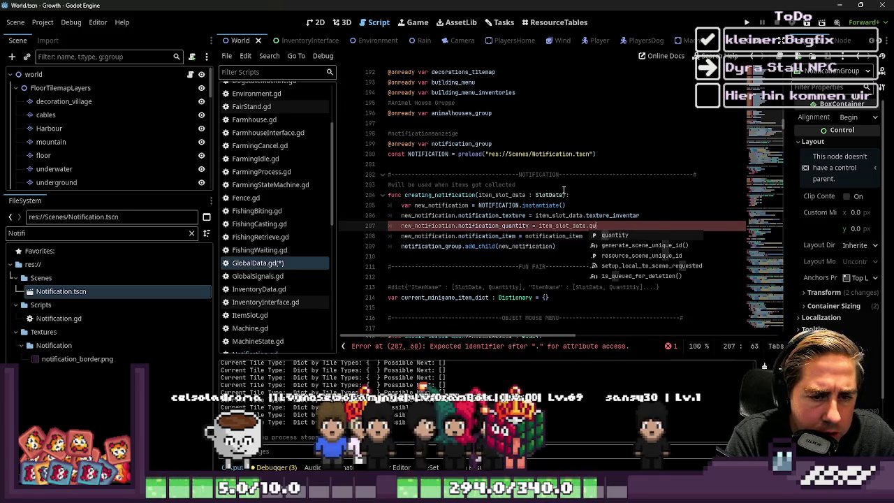
key(Down)
key(ctrl+Left)
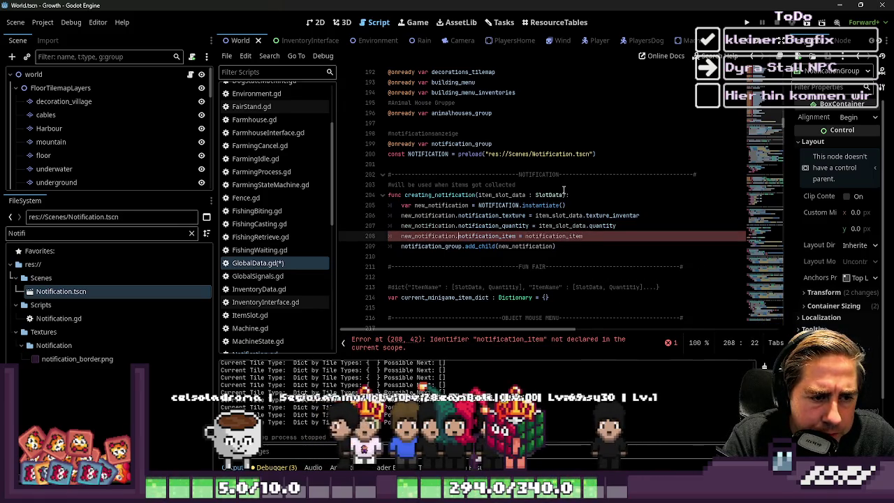
- Delete the three old notification texture, quantity and item assignment lines
key(ctrl+Left)
key(ctrl+shift+Right)
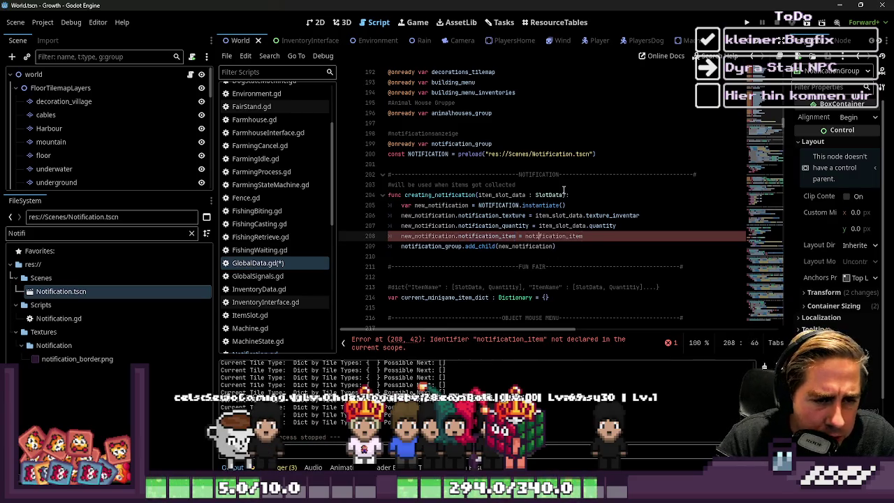
key(End)
key(shift+Home)
key(shift+Up)
key(shift+Up)
key(BackSpace)
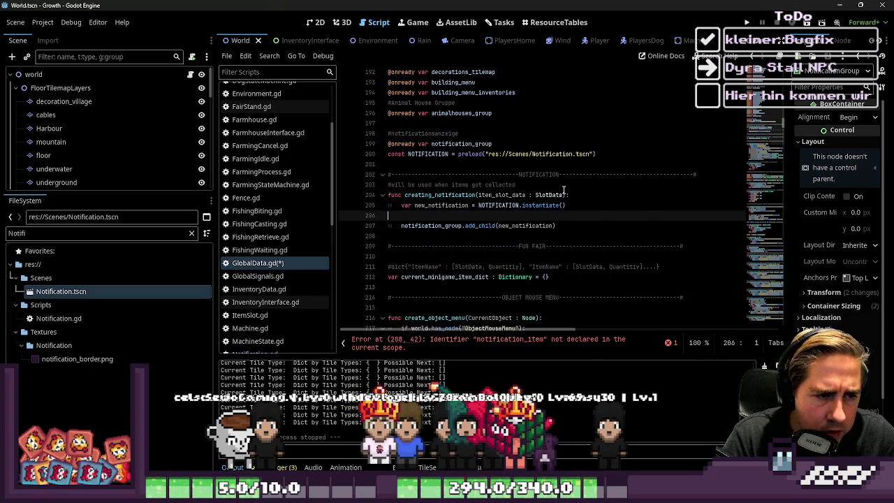
- Write new_notification.slot_data = item_slot_data.duplicate() using autocompletion
text(new_notification)
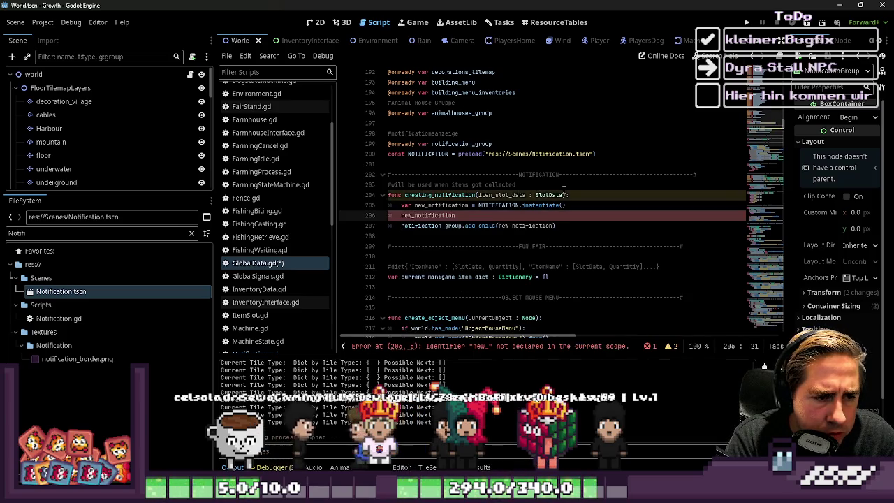
text(.slot_data )
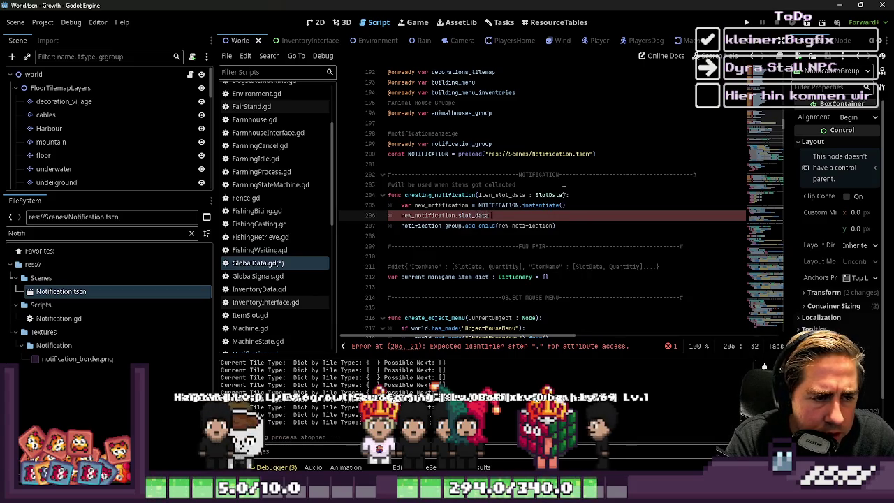
text(new_n)
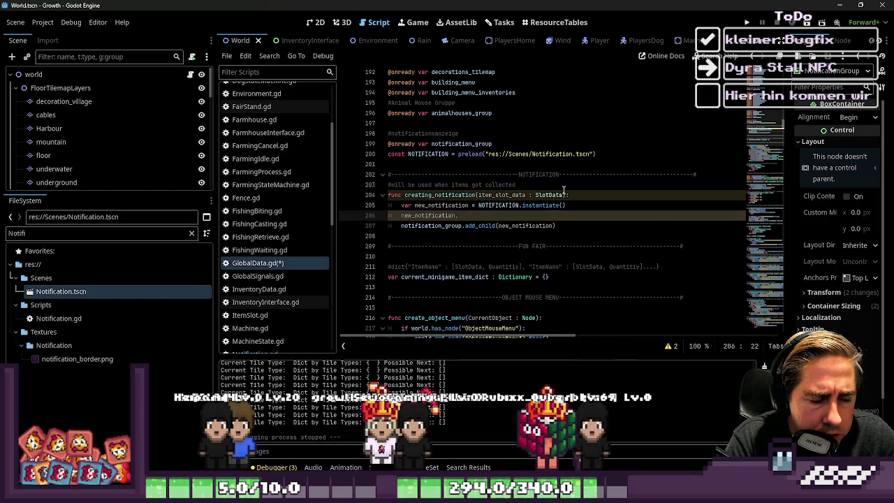
text(ot_)
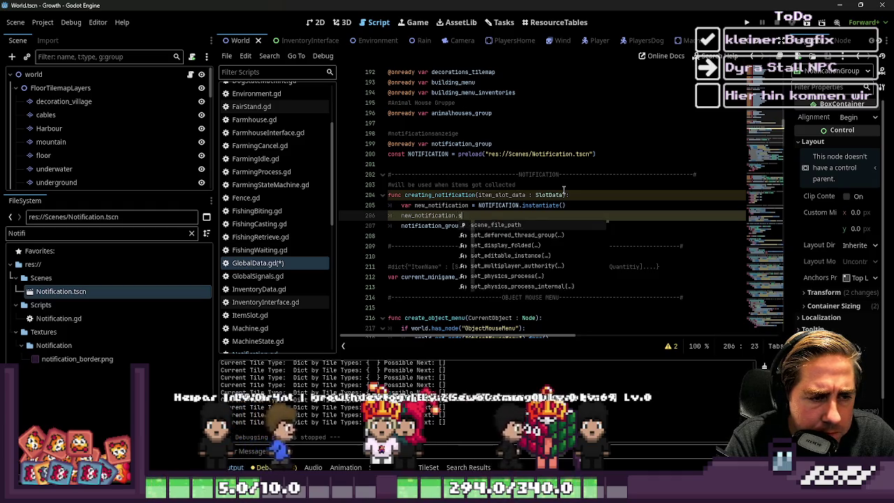
text(data =)
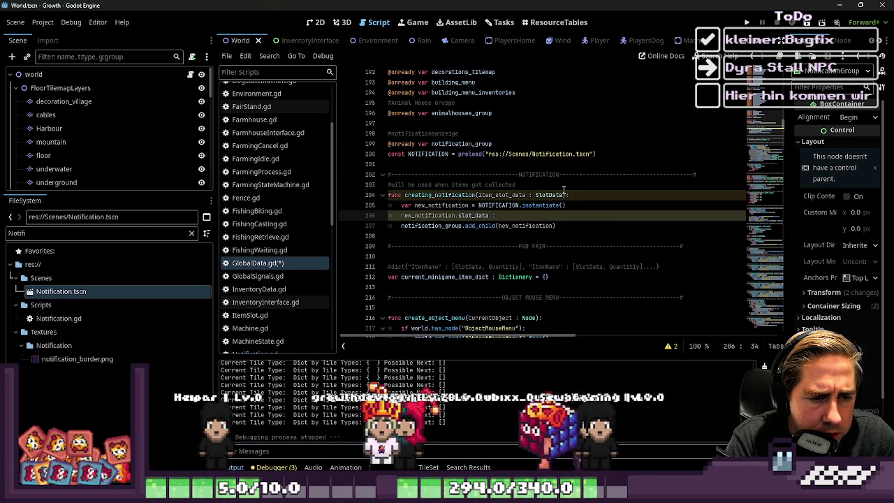
key(ctrl+space)
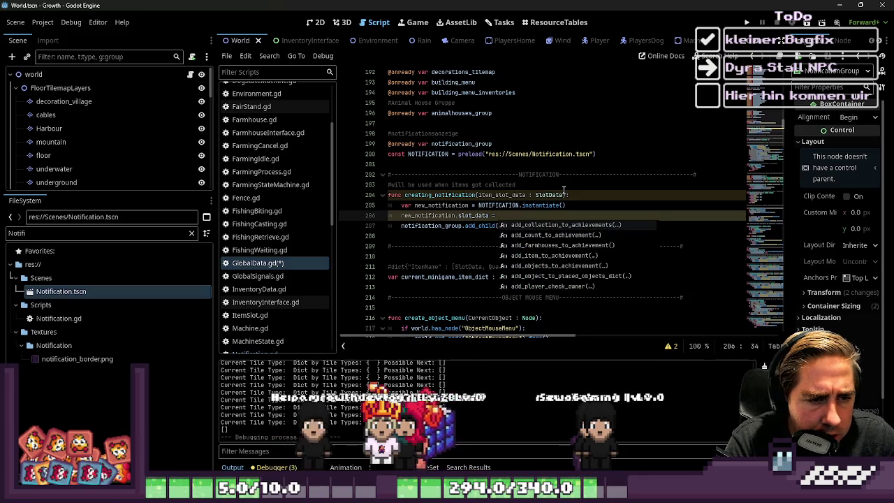
text(item_slot)
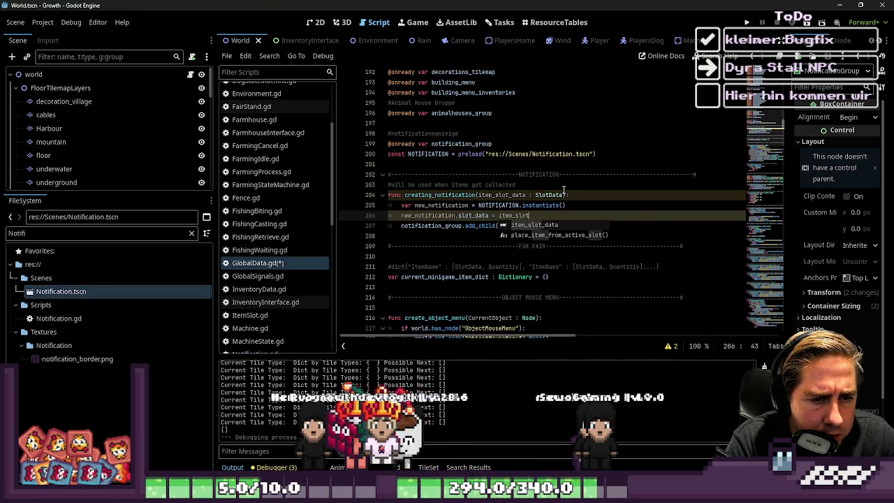
text(_data.duplicate()
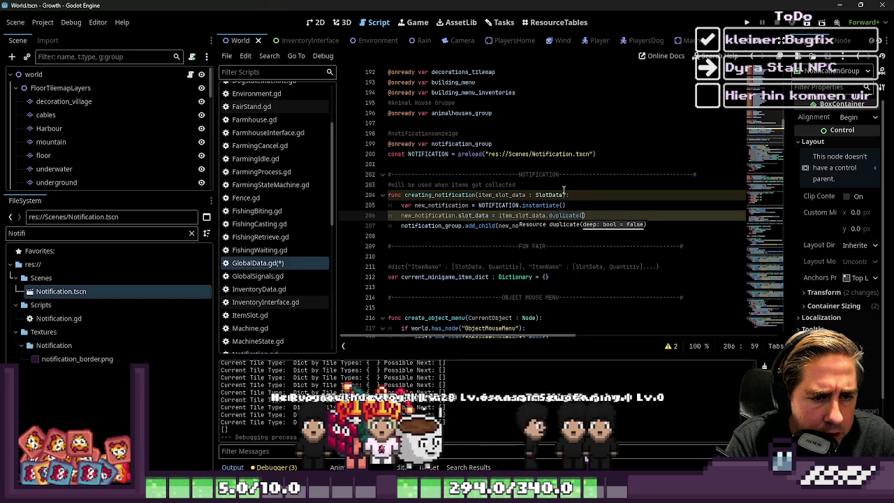
key(ctrl+Left)
key(ctrl+Left)
key(ctrl+Left)
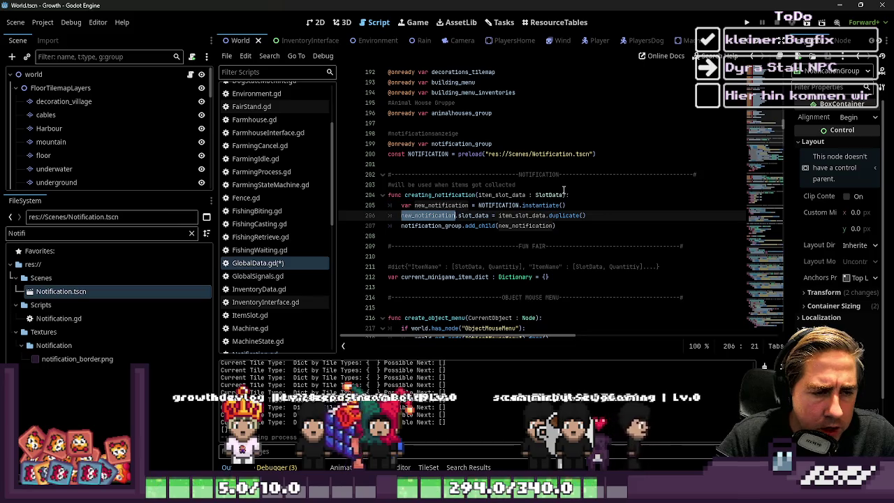
scroll(306, 194, up, 5)
scroll(280, 175, down, 2)
scroll(263, 158, down, 5)
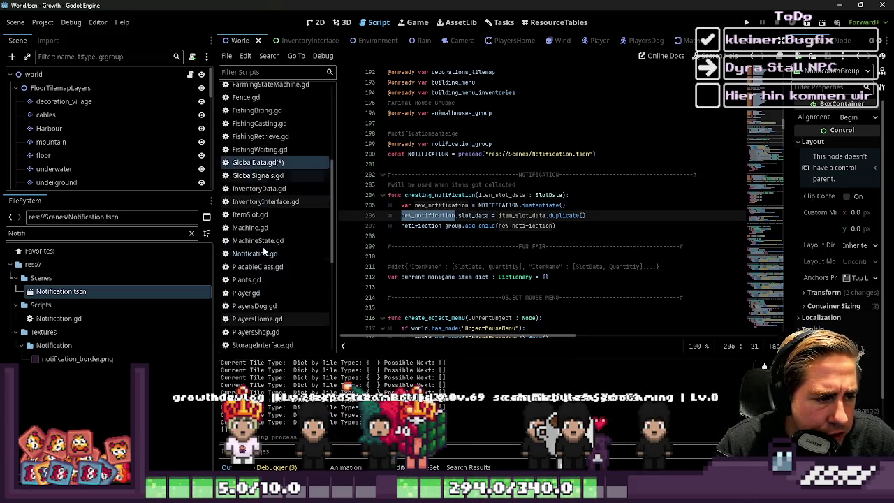
click(255, 254)
- Open GlobalSignals.gd and start a new line after the last signal declaration
click(398, 235)
scroll(279, 273, up, 3)
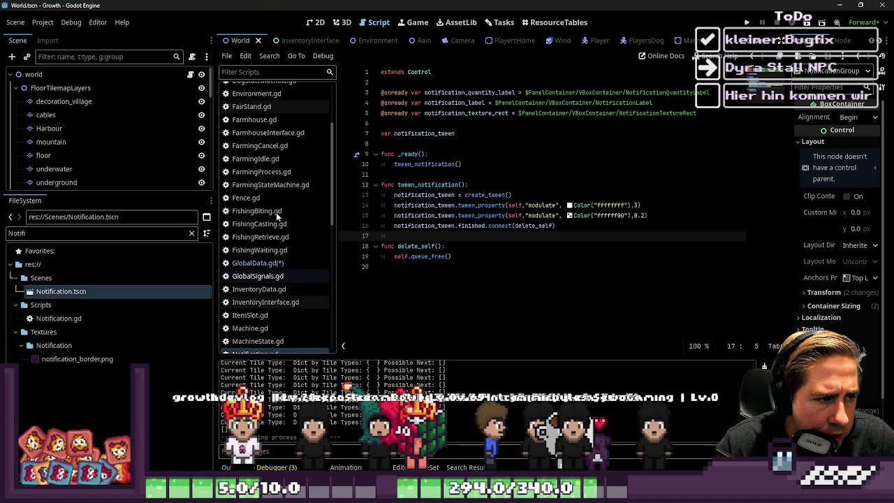
click(258, 276)
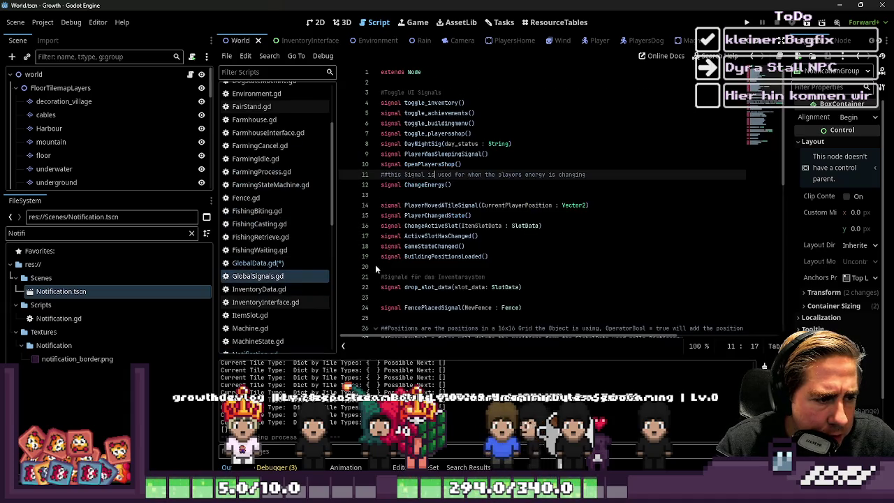
click(427, 132)
click(423, 174)
click(419, 195)
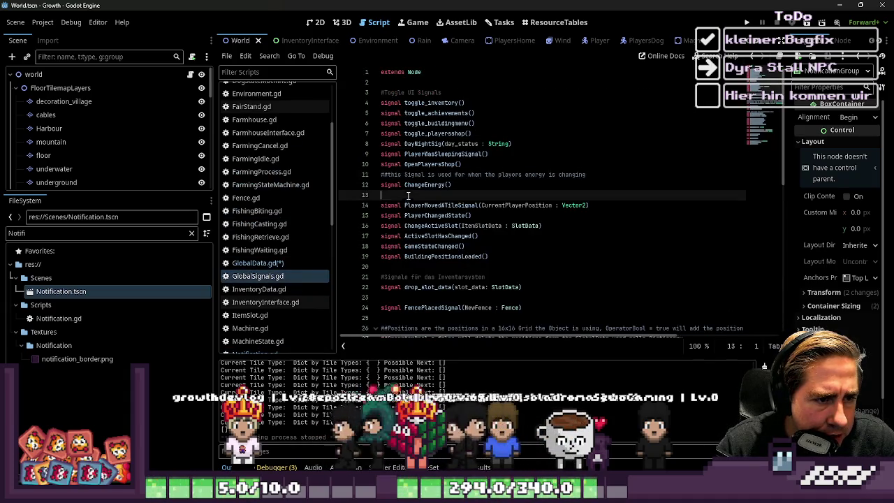
scroll(416, 279, down, 10)
click(419, 318)
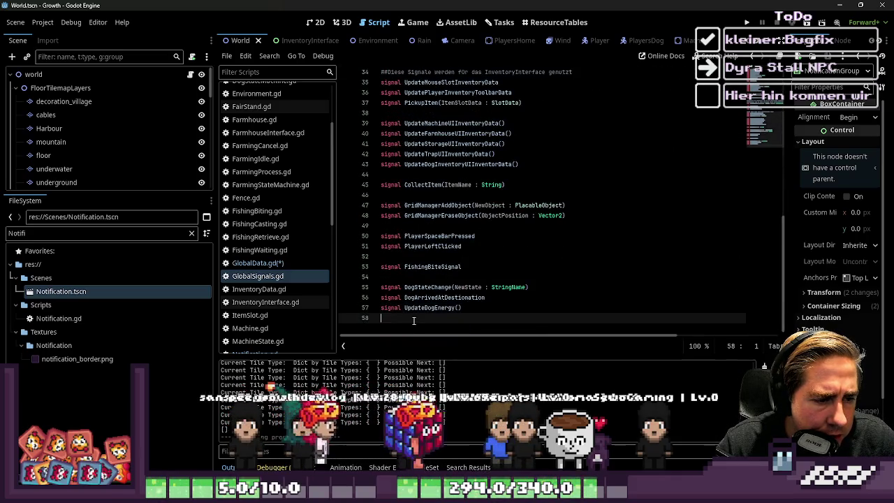
key(Return)
- Declare 'signal NewNotification(ItemSlotData : SlotData)', save, and switch to GlobalData.gd
text(signal NewNotification)
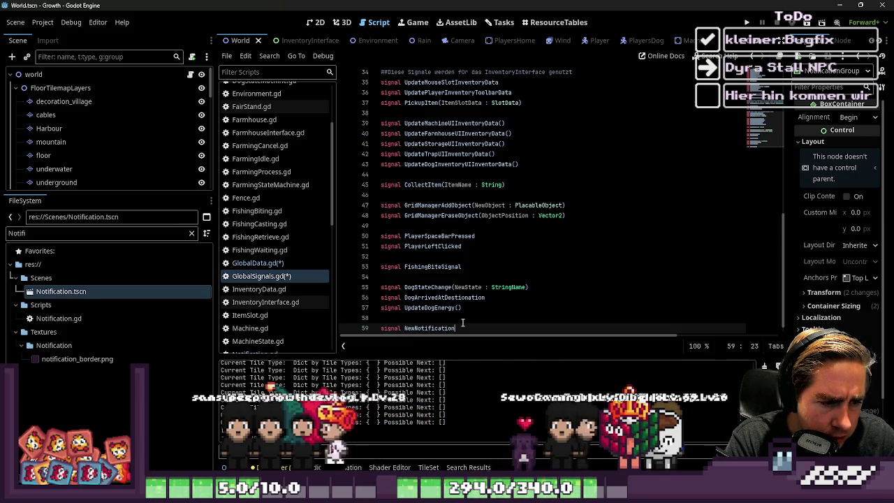
text(())
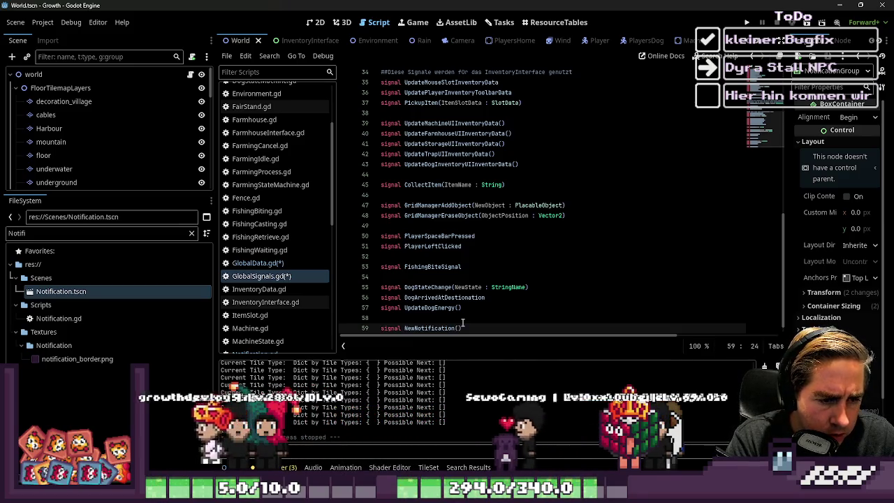
text(ItemSlotData )
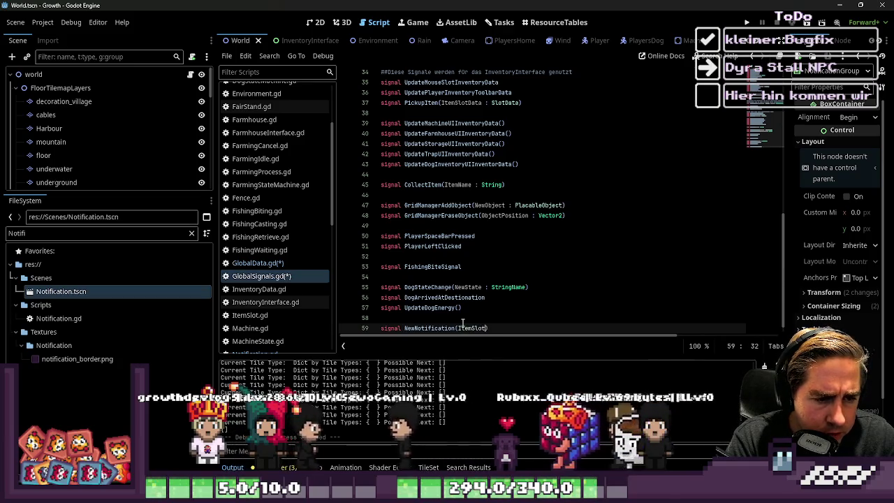
text(: SlotData)
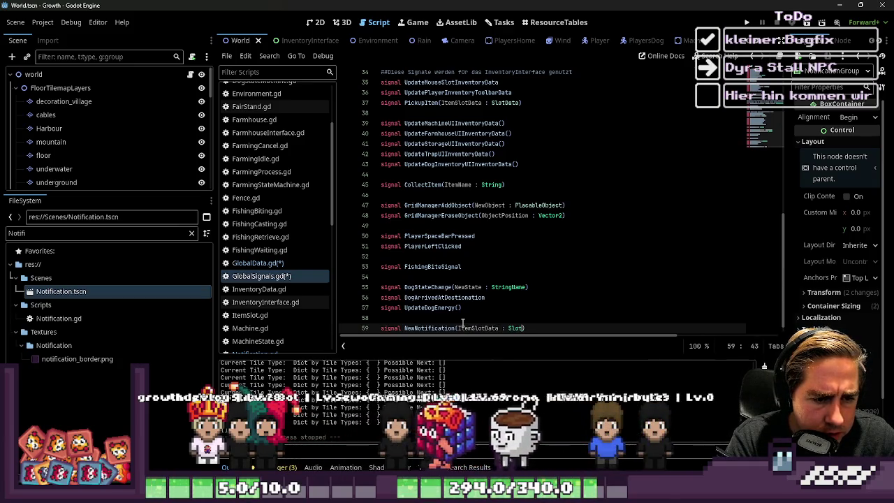
double_click(430, 327)
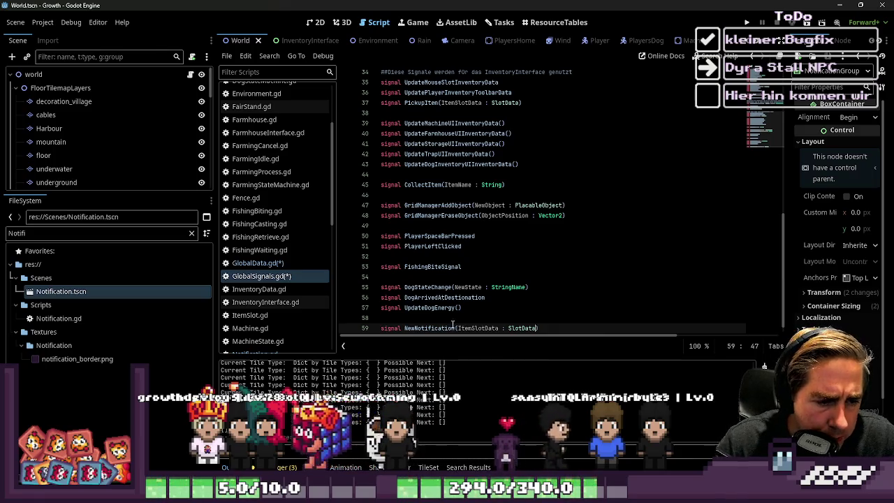
key(ctrl+s)
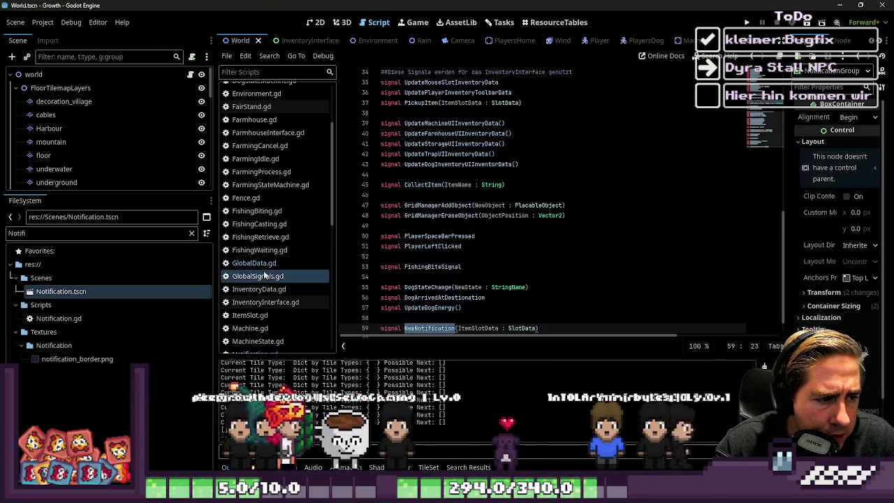
click(269, 264)
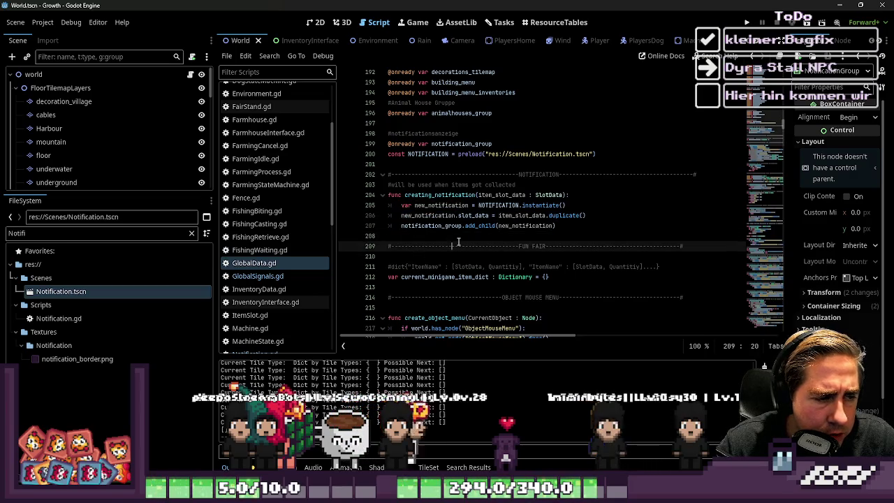
- In Notification.gd, add a set_notification() call at the end of _ready
click(445, 225)
click(443, 195)
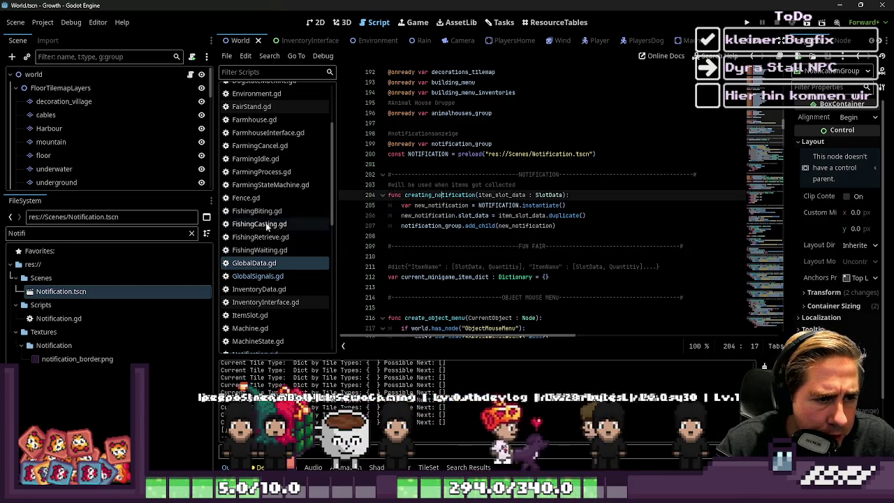
scroll(257, 303, down, 2)
click(255, 287)
click(446, 216)
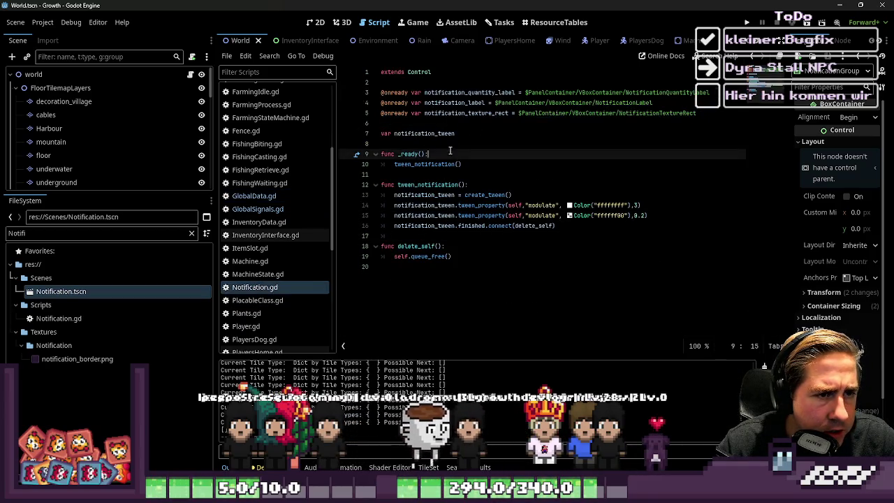
click(454, 226)
click(436, 155)
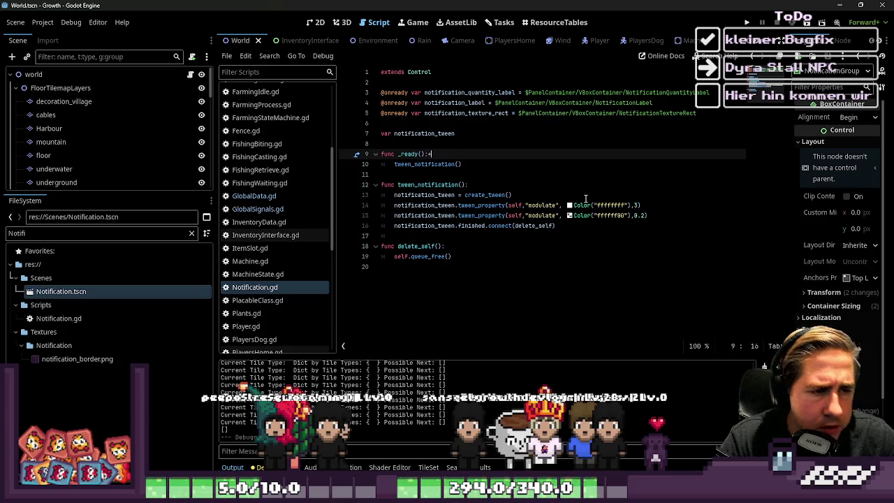
key(Return)
text(set_notifi)
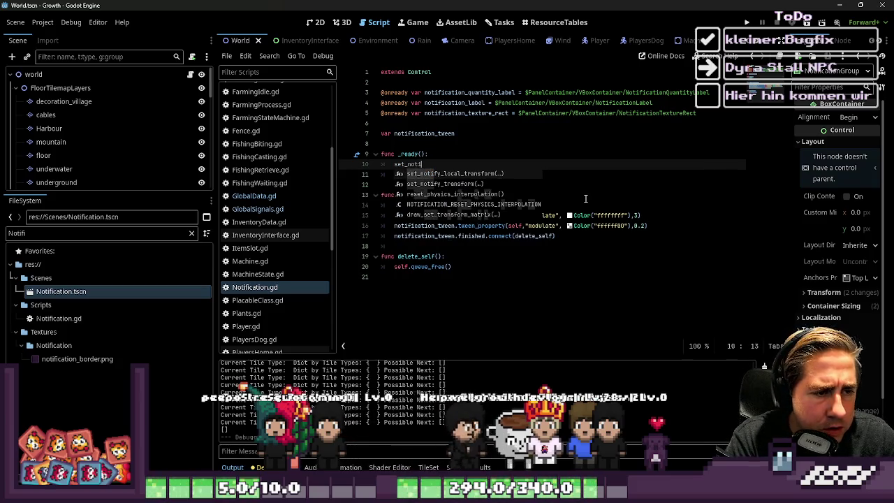
text(cation()
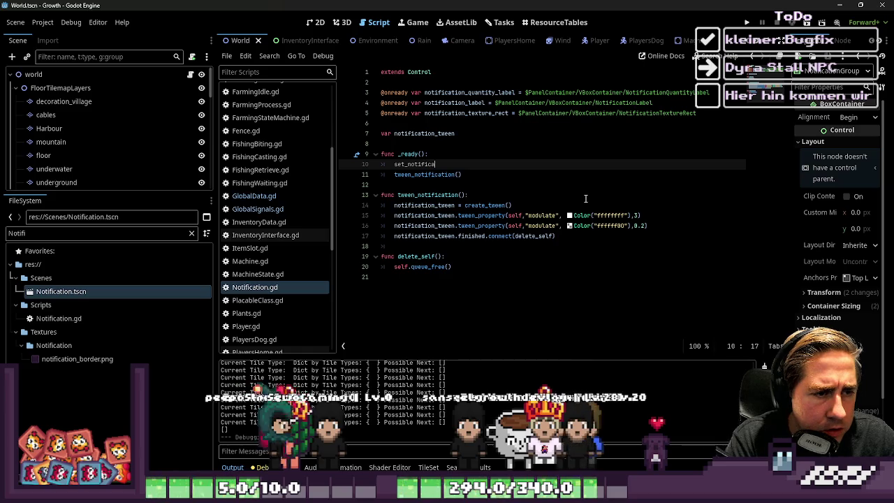
key(Down)
- Declare an exported variable 'slot_data : SlotData' above _ready
key(Up)
key(Up)
key(Up)
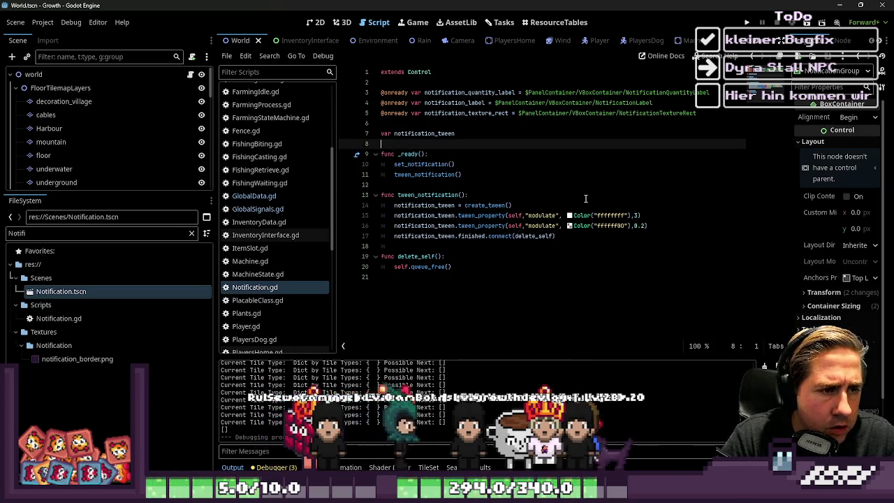
key(Return)
key(Up)
key(Up)
key(Up)
key(Return)
key(Return)
key(Up)
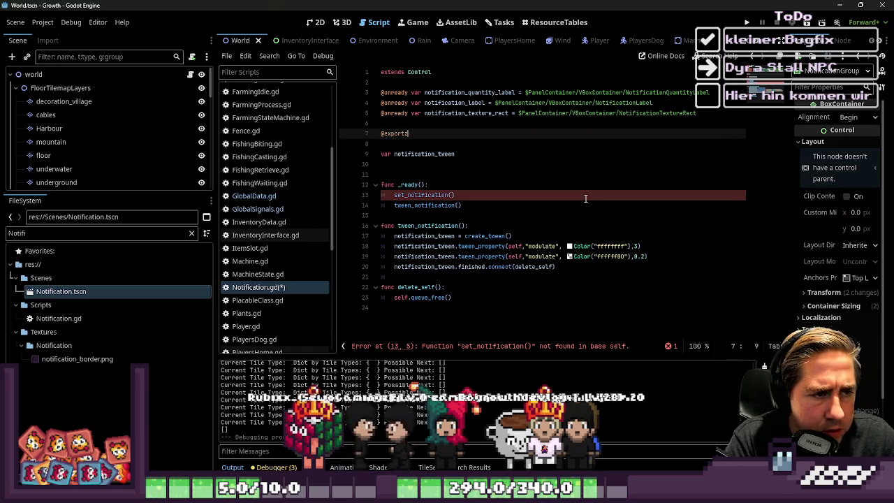
text(var )
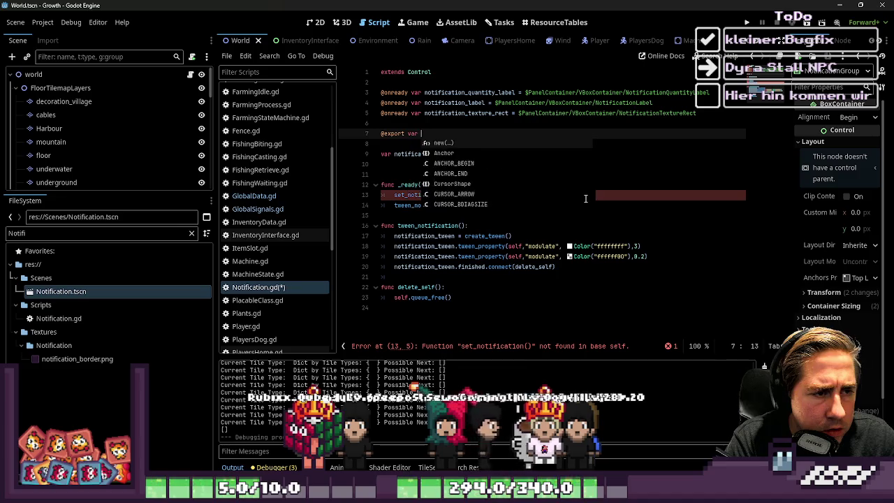
text(slot_data : )
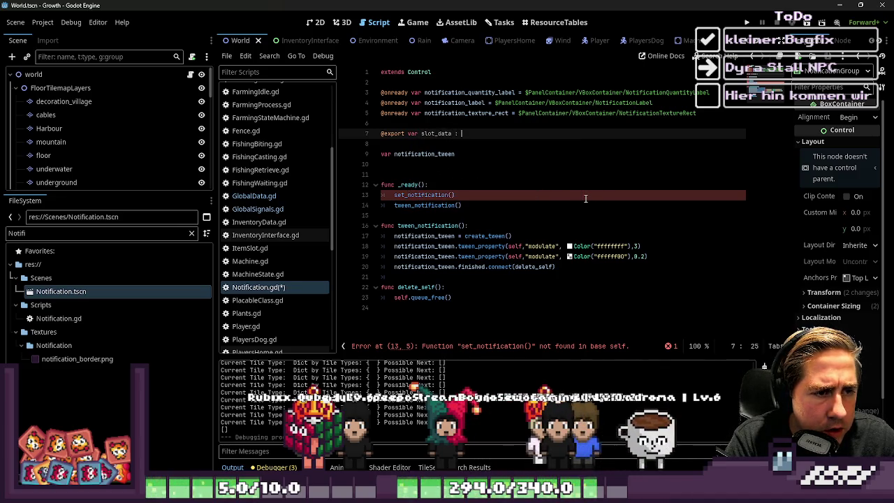
text(SlotData)
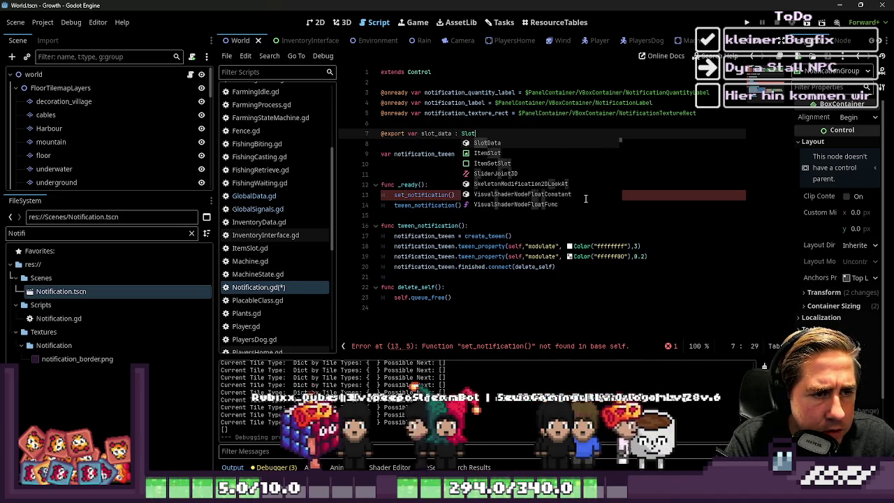
- Add an empty 'func set_notification() -> void:' below _ready
key(Down)
key(Down)
key(Down)
key(Return)
key(Return)
text(c set)
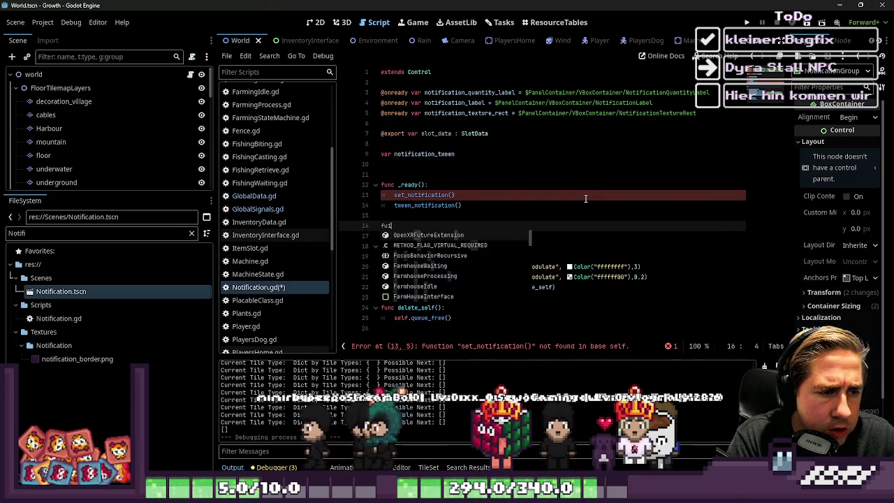
text(_notification()
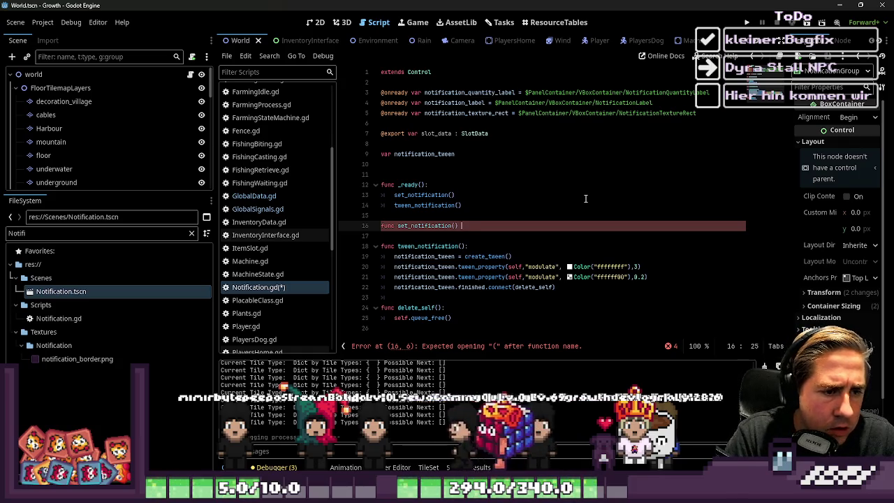
text(> void:)
key(Return)
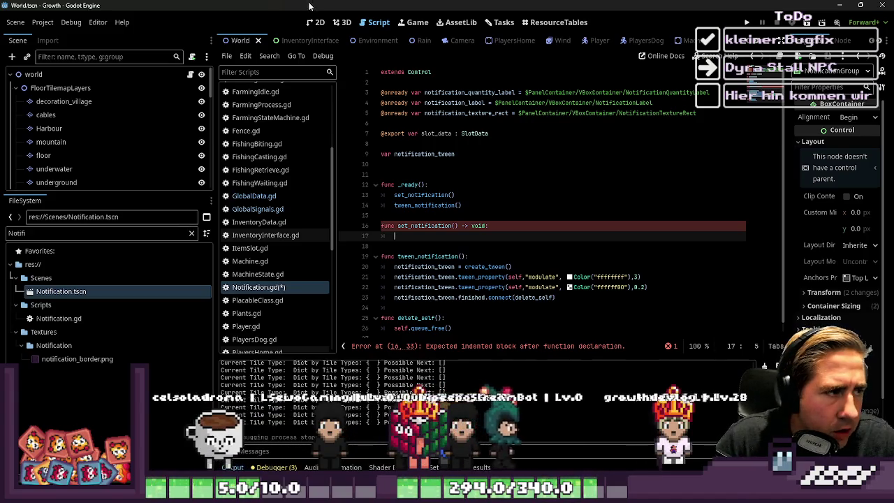
scroll(220, 160, up, 5)
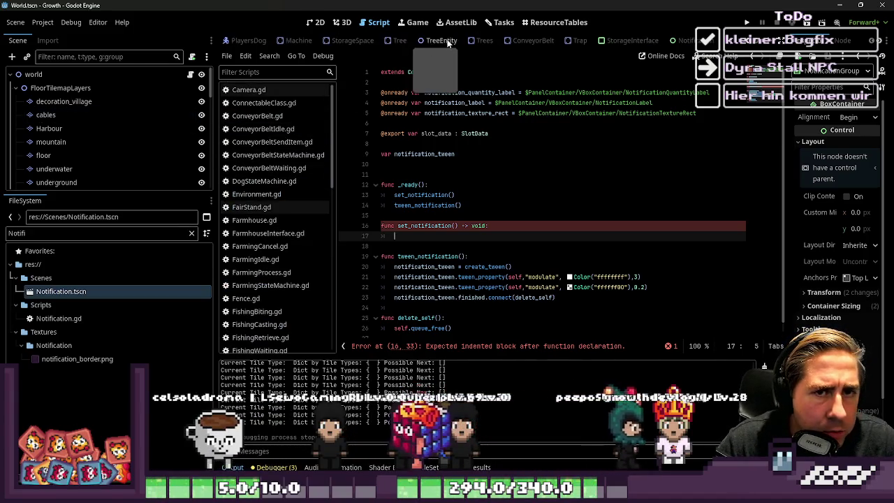
scroll(447, 40, down, 5)
click(692, 40)
- Inspect the NotificationQuantityLabel, NotificationLabel and NotificationTextureRect nodes
click(81, 115)
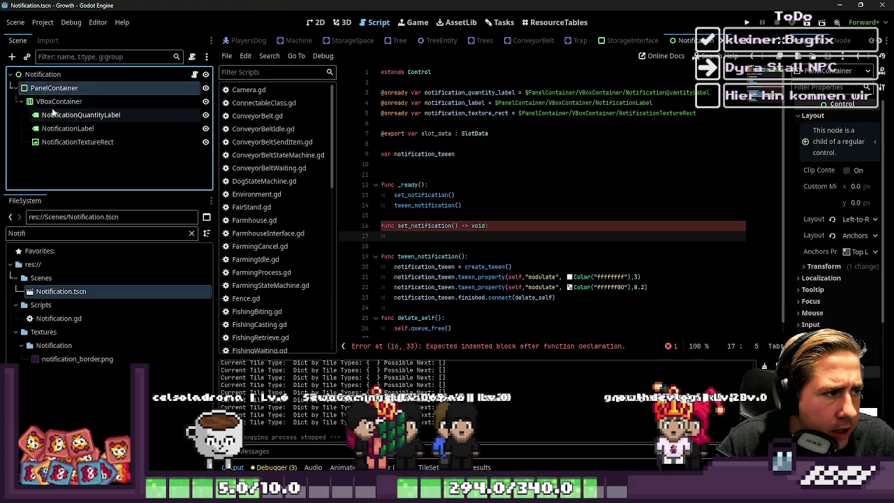
click(70, 129)
key(Up)
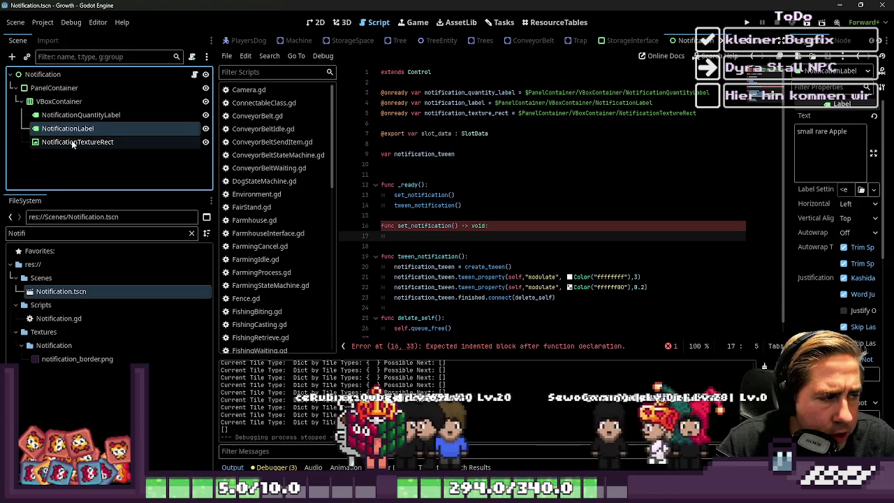
click(70, 142)
click(82, 131)
click(80, 144)
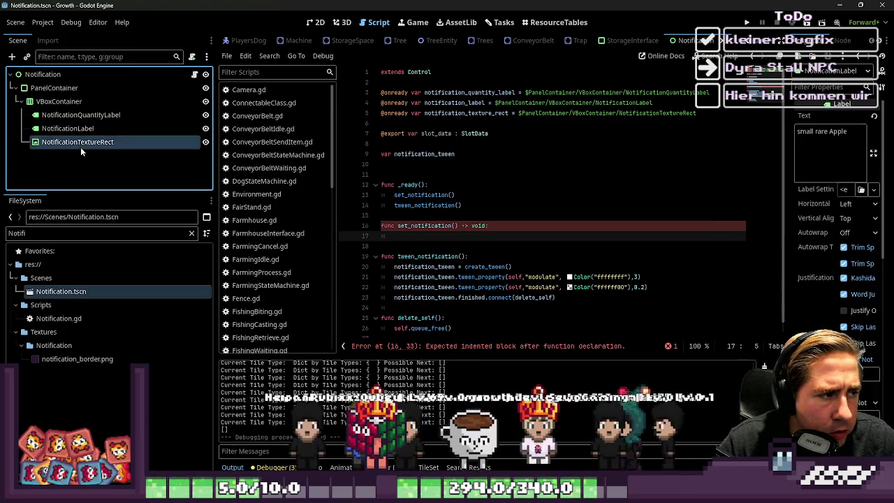
click(445, 238)
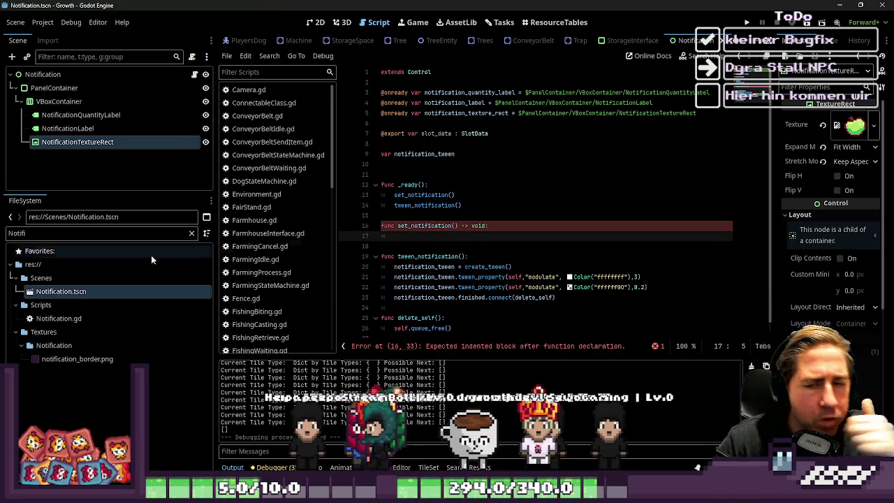
click(112, 116)
- Show the notification layout in the 2D editor and expand the label's Container Sizing
click(308, 23)
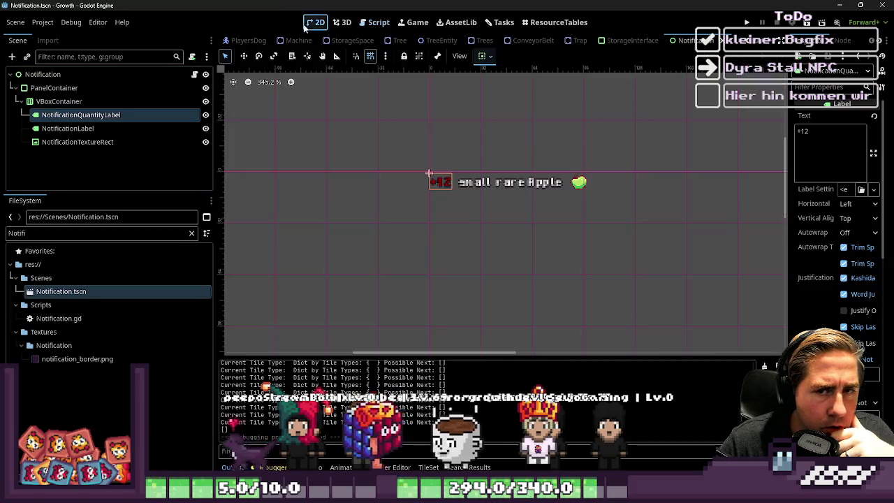
scroll(796, 263, down, 5)
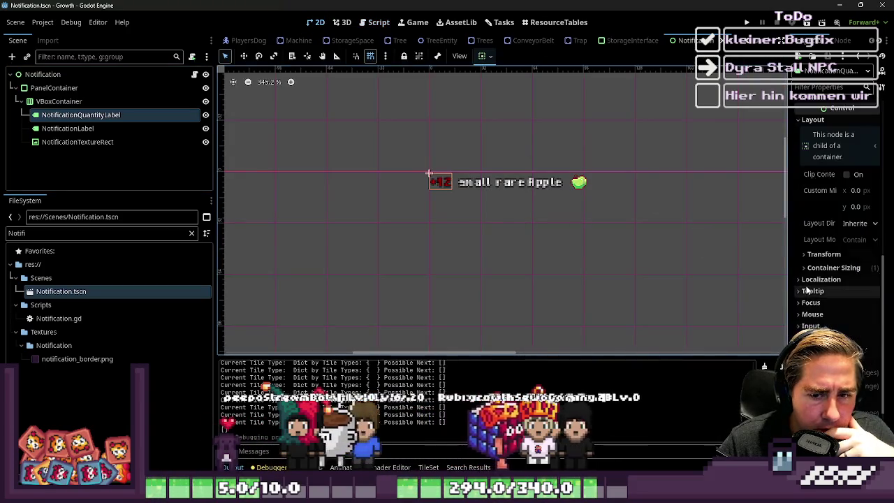
click(821, 267)
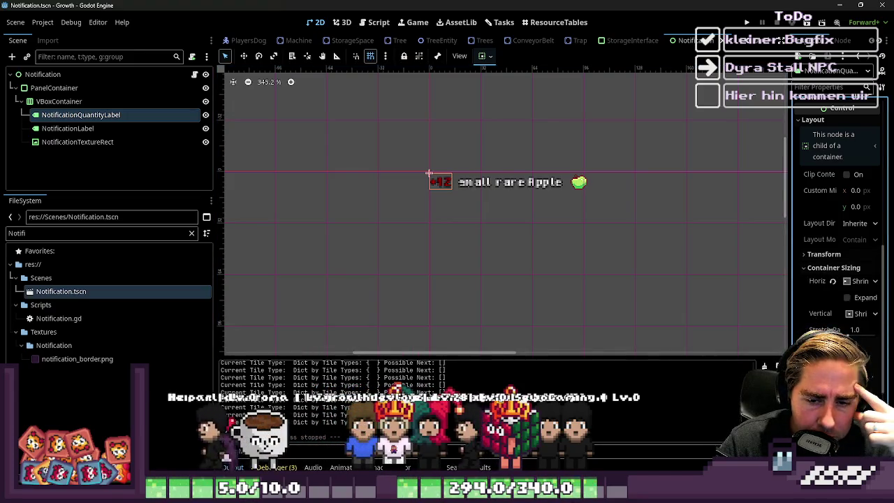
scroll(826, 274, down, 4)
- Change the quantity label's Font Color override to the apple icon's light green
click(819, 295)
click(860, 308)
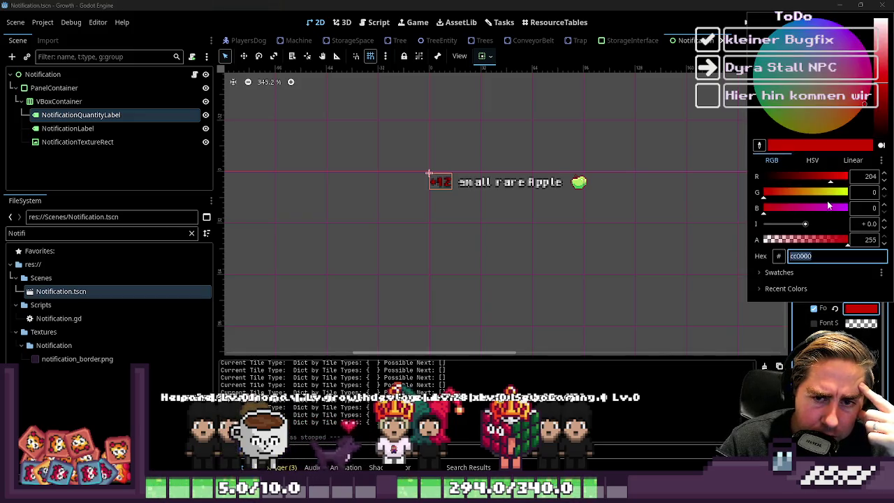
mouse_move(799, 195)
mouse_down()
mouse_move(846, 196)
mouse_move(773, 177)
mouse_up()
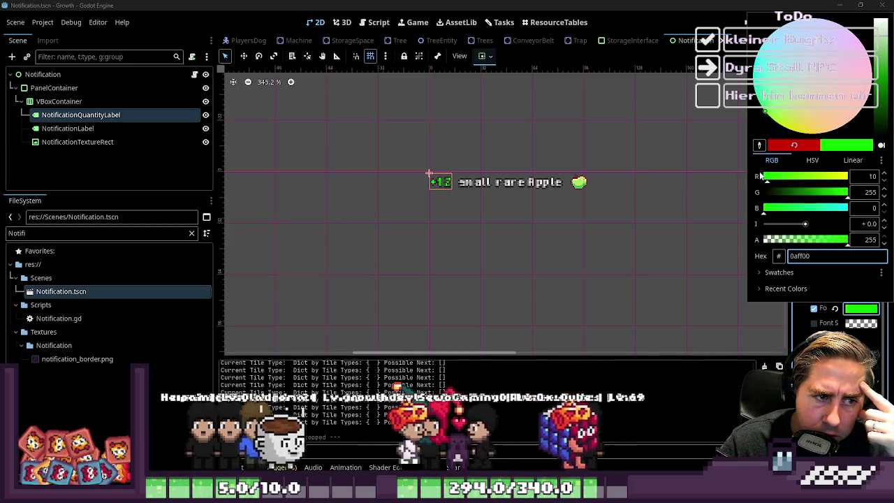
click(675, 194)
scroll(546, 181, up, 7)
scroll(545, 180, up, 7)
scroll(531, 183, down, 8)
click(859, 308)
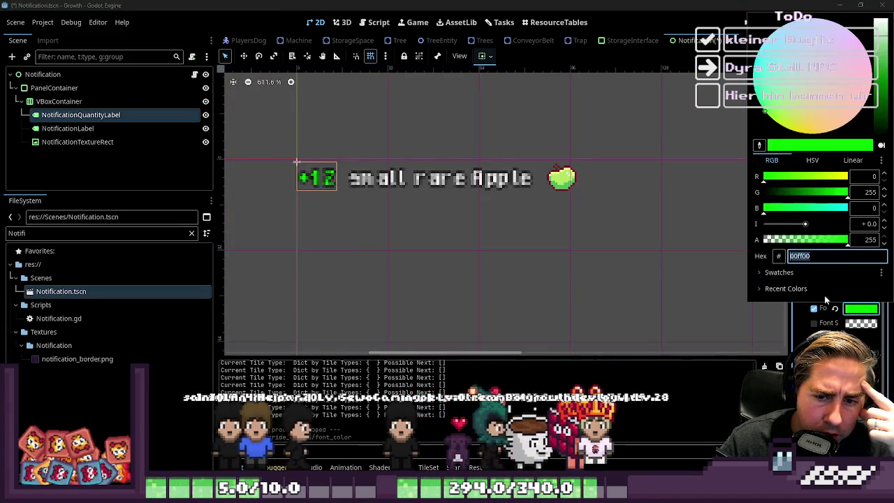
click(760, 145)
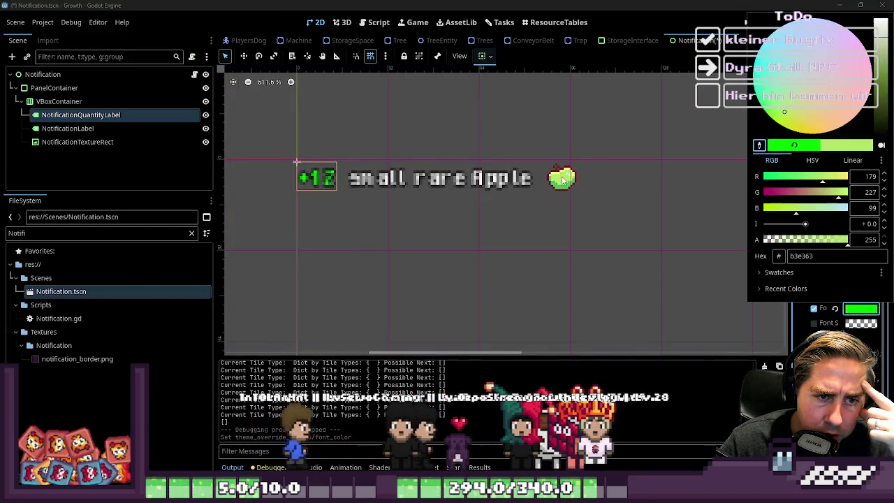
click(598, 246)
scroll(621, 268, down, 4)
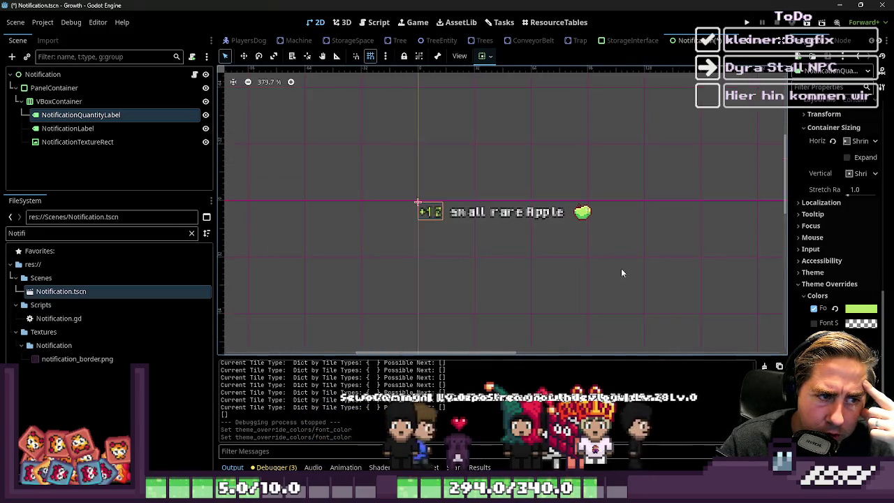
scroll(443, 219, up, 6)
- Select NotificationLabel, widen the Inspector panel, and edit the file filter text
click(542, 200)
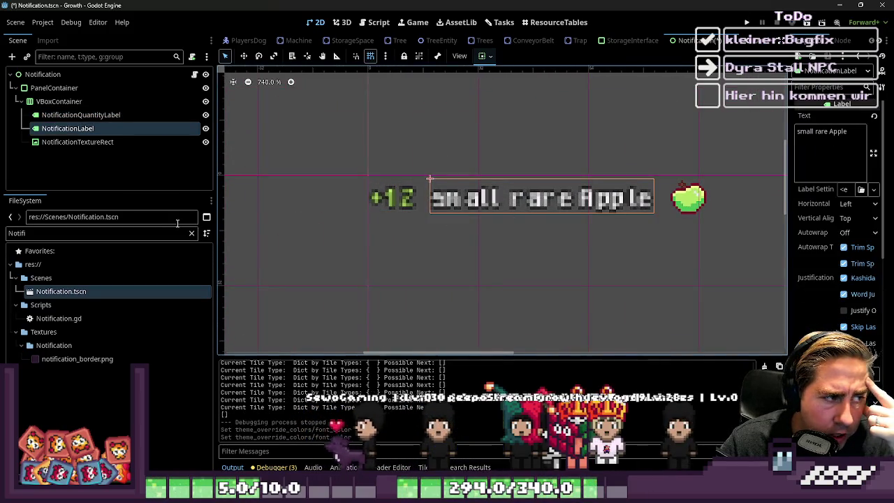
mouse_move(789, 277)
mouse_down()
mouse_move(699, 266)
mouse_move(665, 272)
mouse_up()
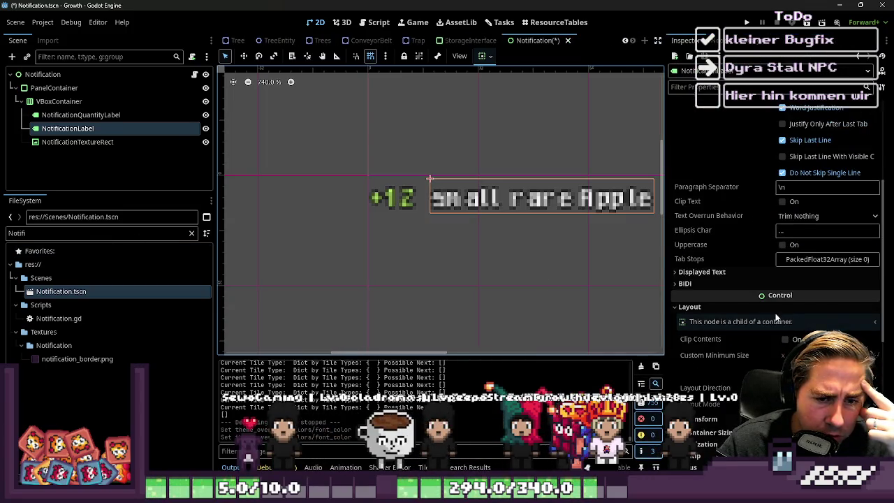
scroll(776, 318, up, 5)
double_click(19, 234)
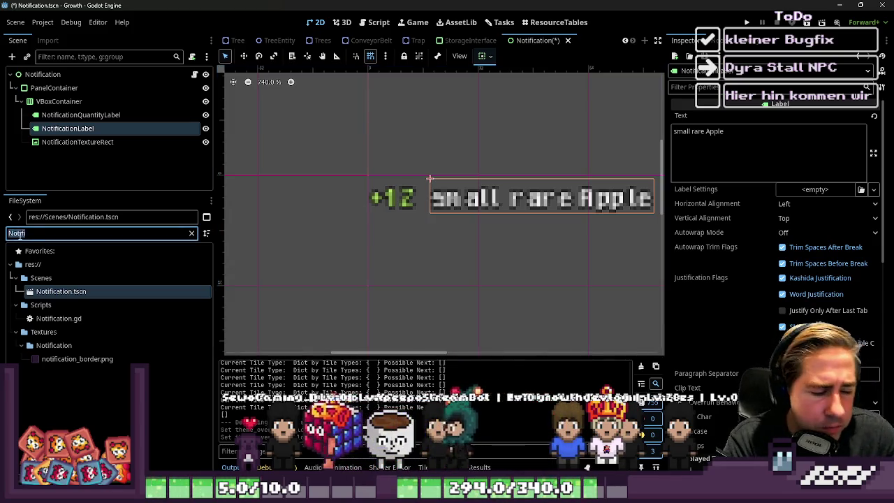
text(16)
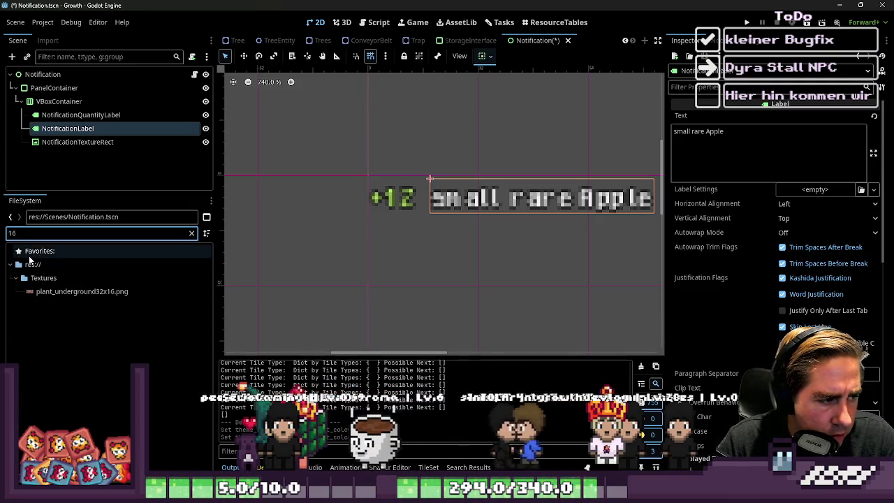
key(BackSpace)
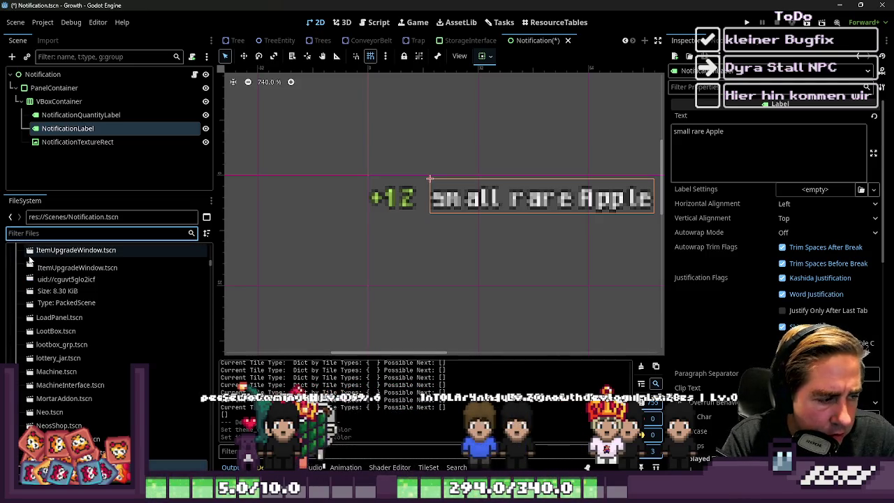
text(8)
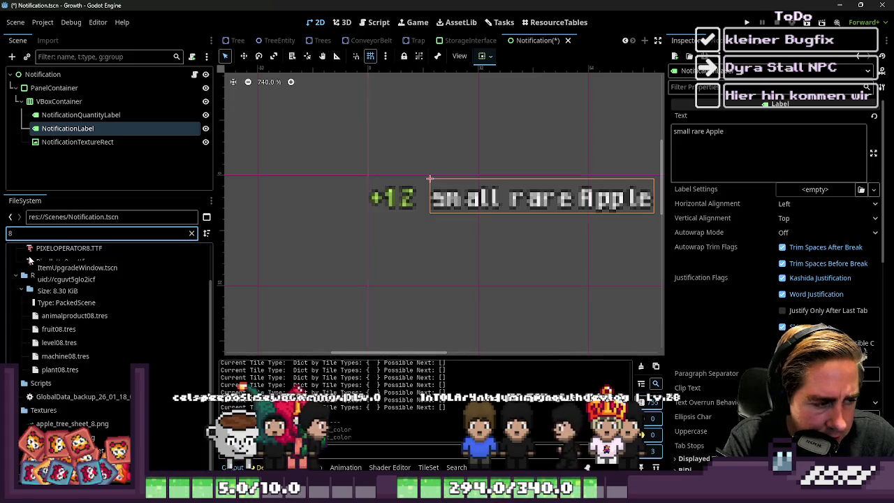
scroll(157, 304, up, 2)
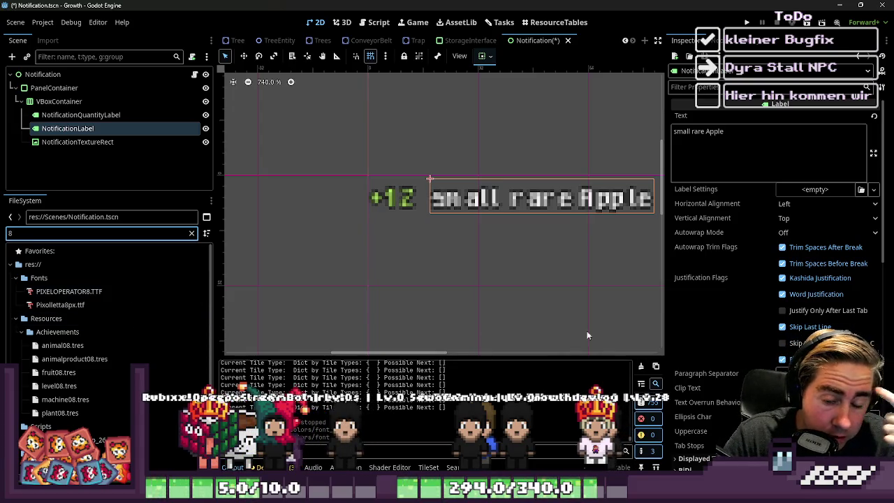
scroll(715, 291, down, 5)
scroll(717, 273, up, 5)
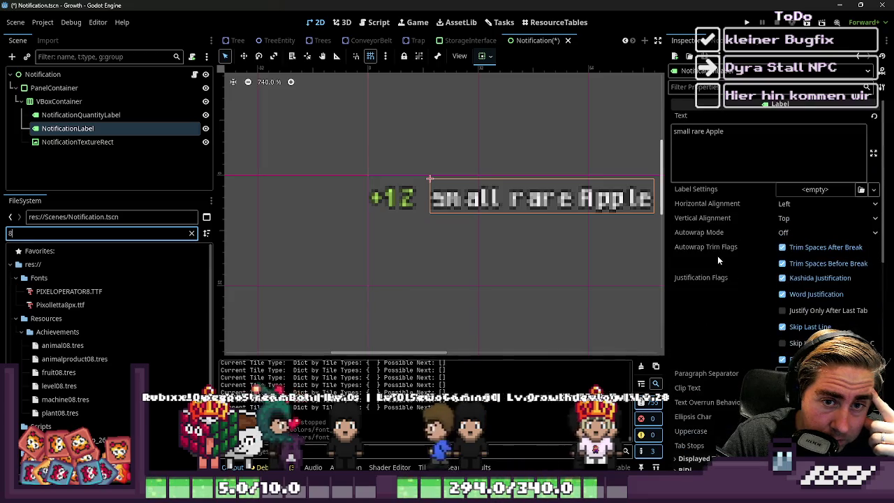
scroll(748, 252, down, 10)
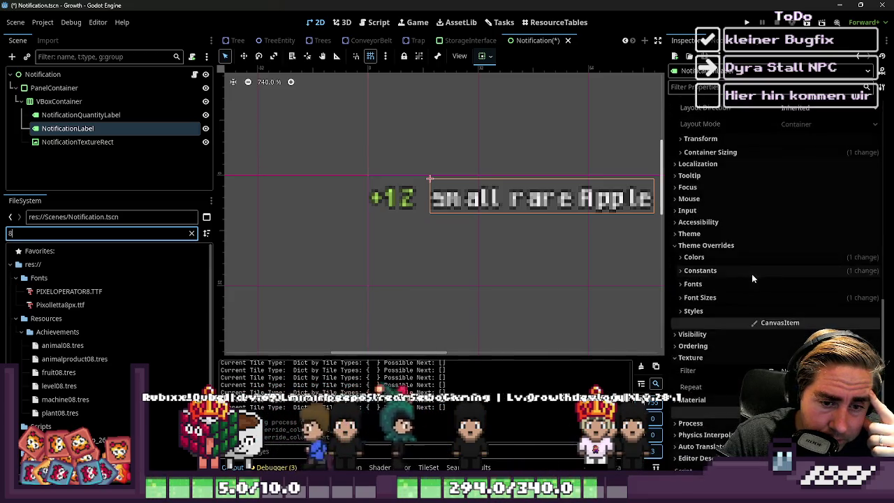
- Review NotificationLabel's font theme overrides, then reselect each notification node
click(734, 261)
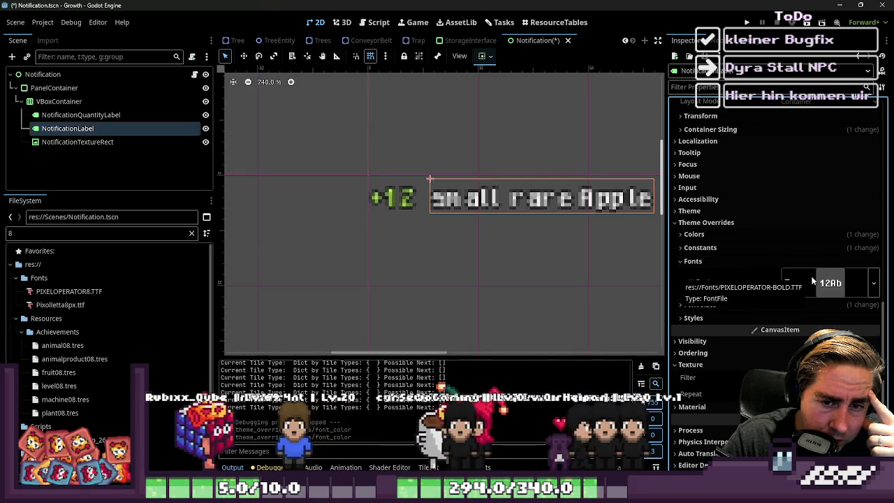
scroll(378, 196, down, 2)
scroll(378, 196, down, 1)
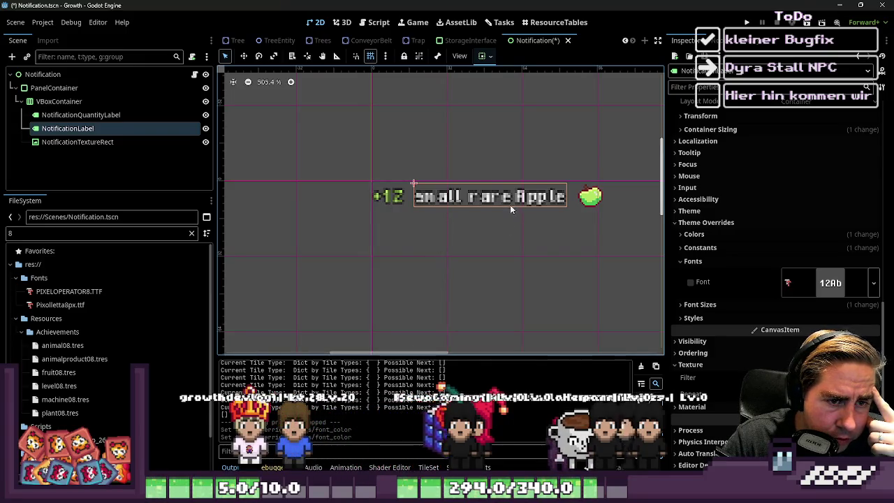
click(384, 199)
click(552, 211)
click(588, 202)
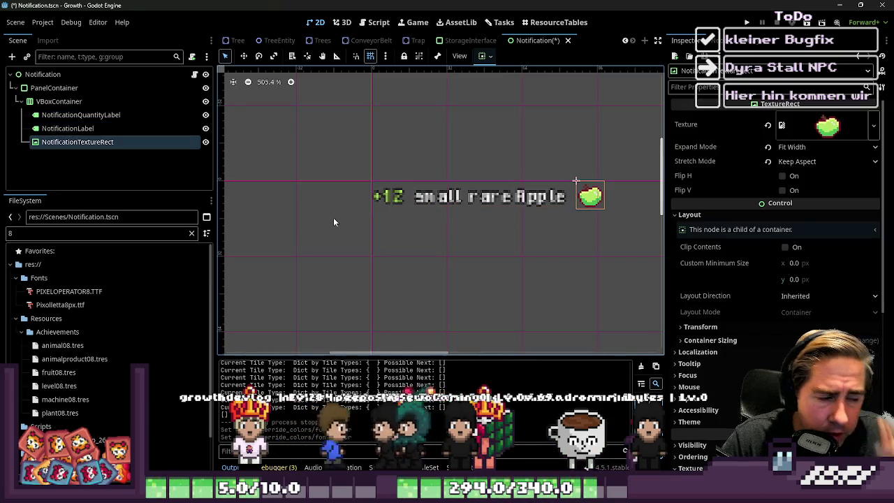
click(382, 201)
- Set notification_quantity_label.text to "+" + str(slot_data.quantity) in set_notification
click(364, 29)
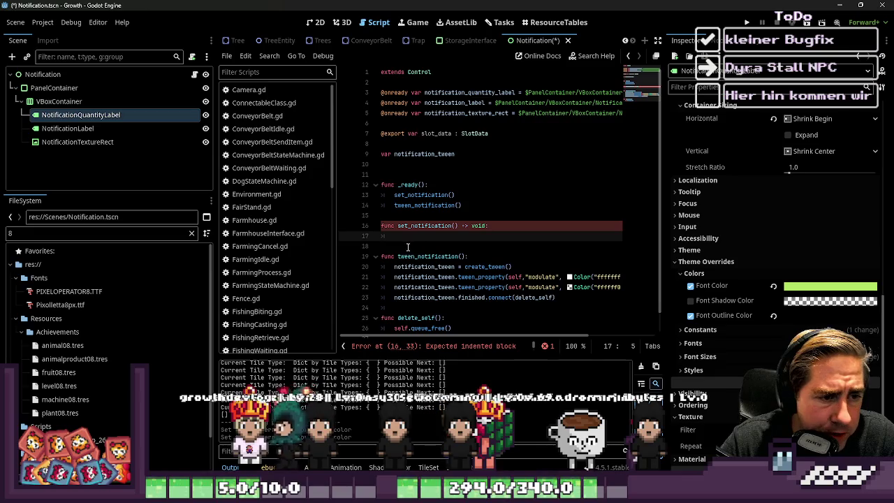
text(no)
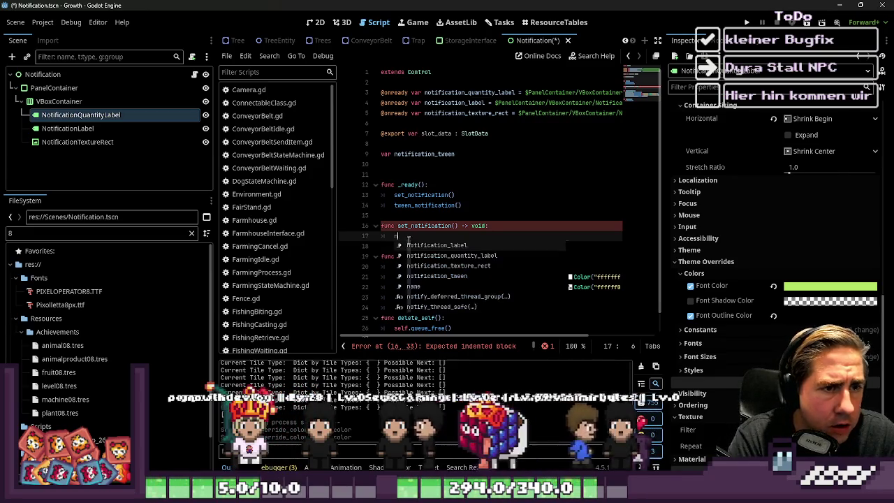
key(Down)
key(Return)
text(.text =)
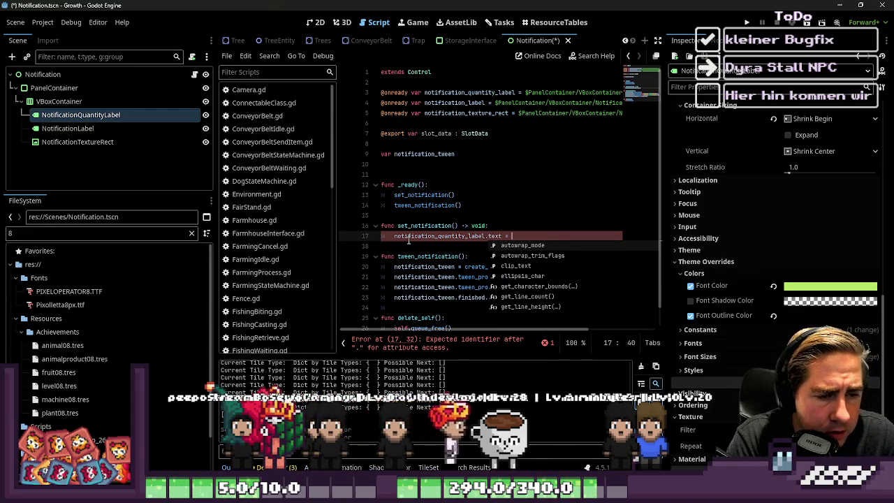
key(Escape)
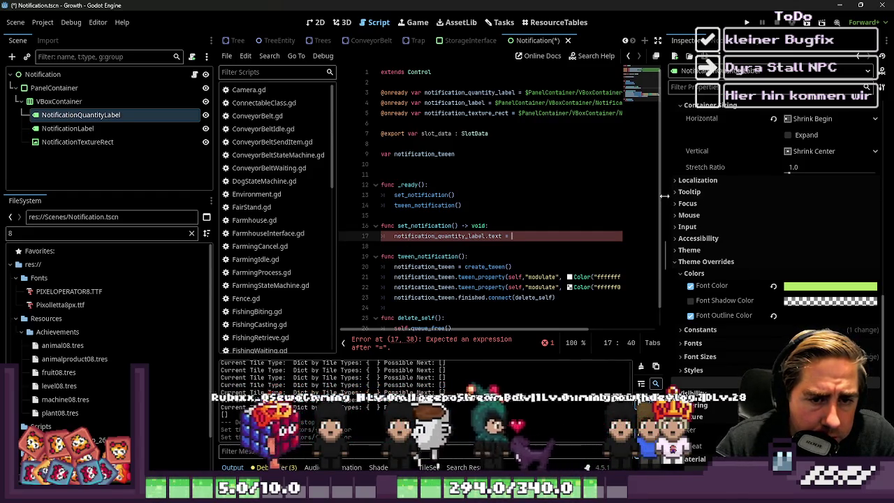
drag(666, 201, 753, 203)
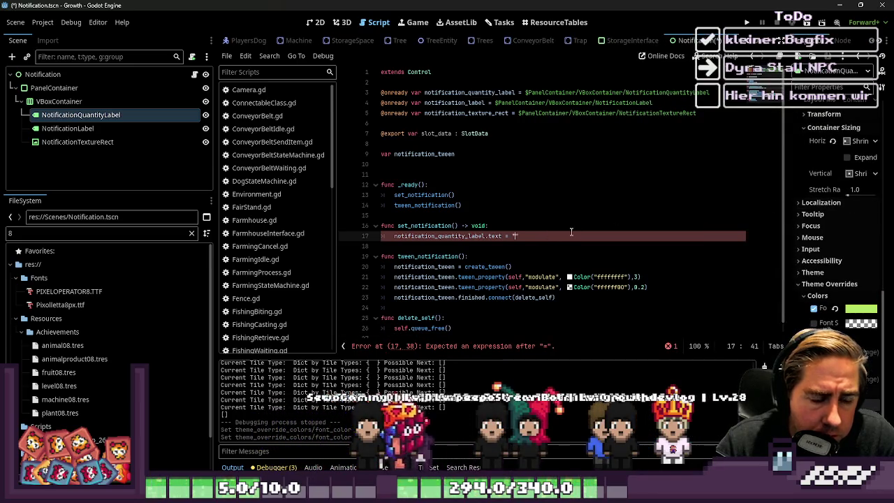
text(+)
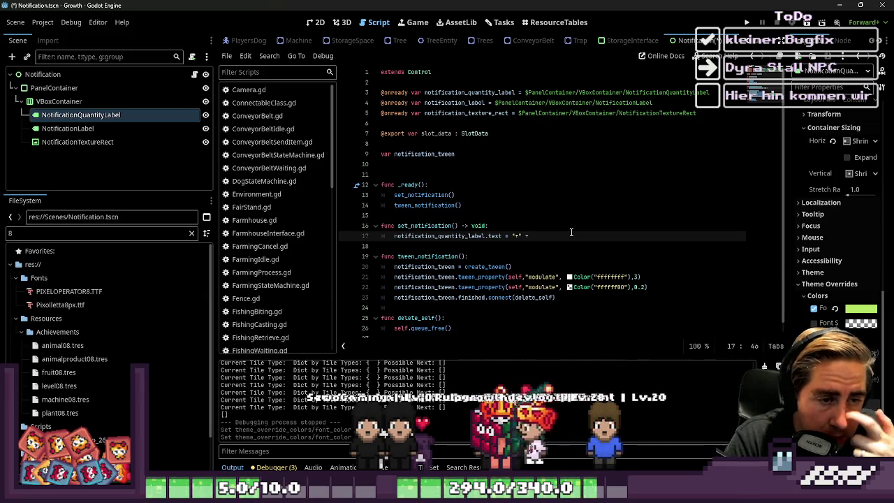
text( slot_data.quantity)
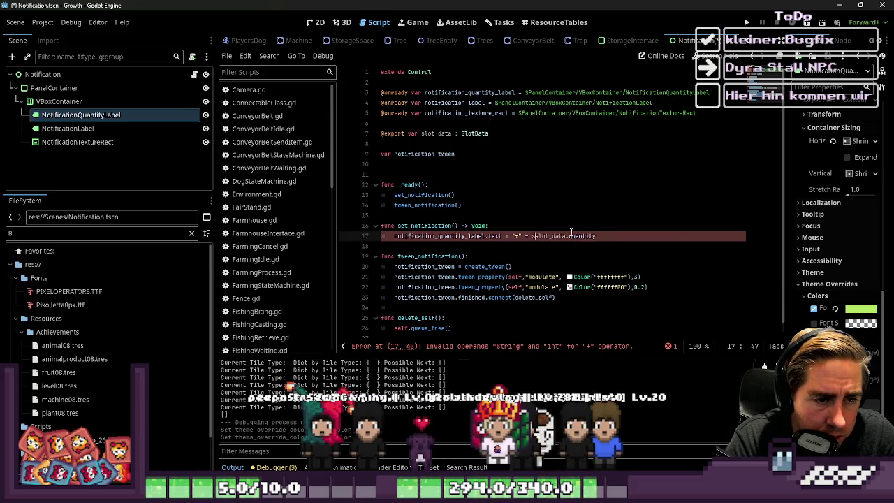
key(shift+End)
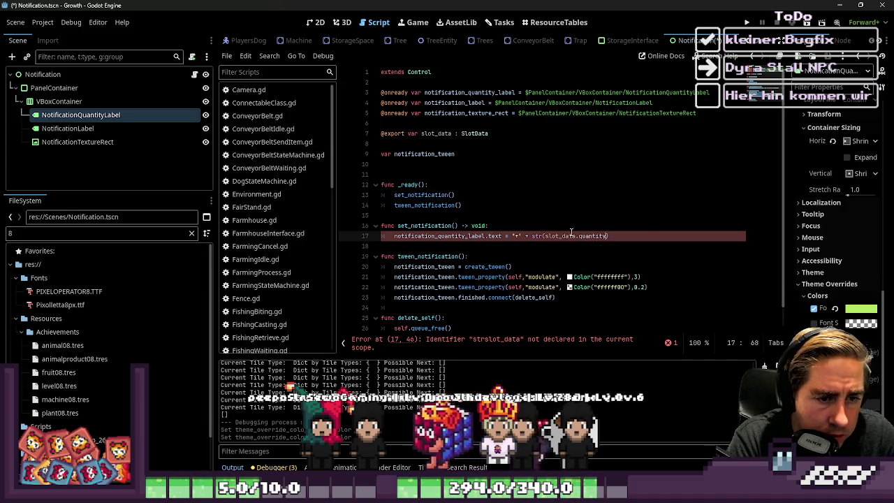
text(()
key(End)
key(Return)
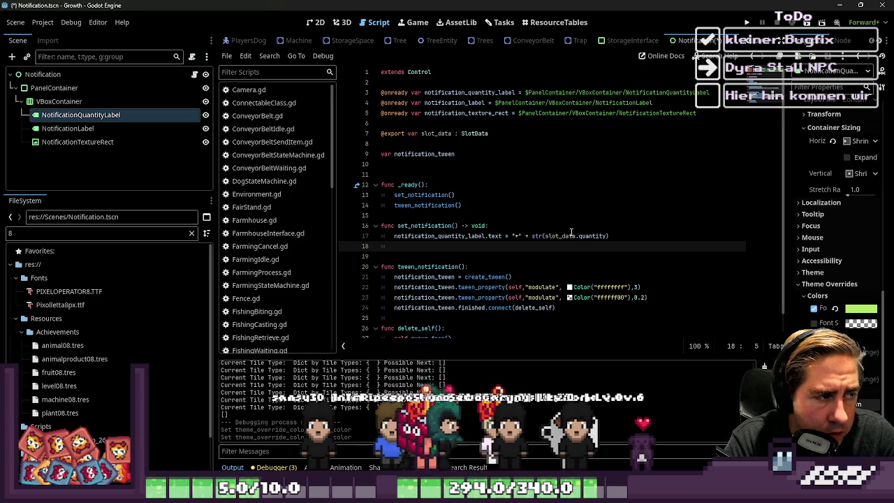
- Add a line setting notification_label.text to the "%s %s %s" format string
text(notification_l)
key(Return)
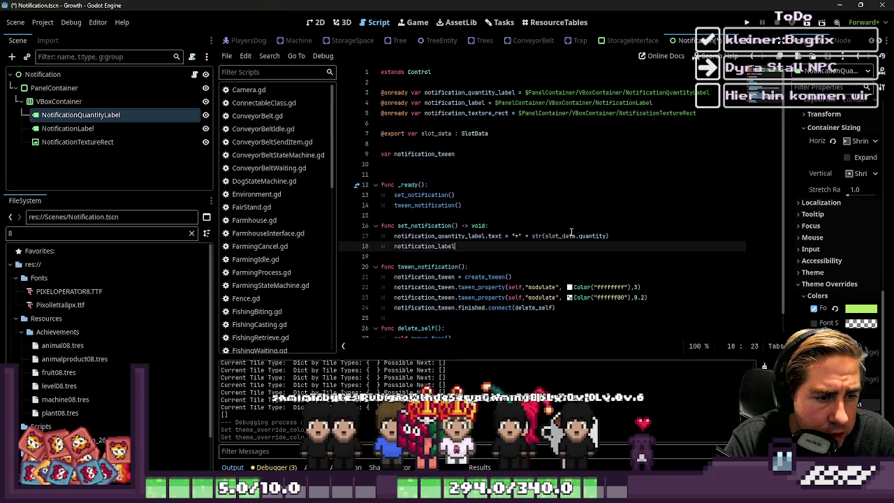
text(.text = )
text(slot_data)
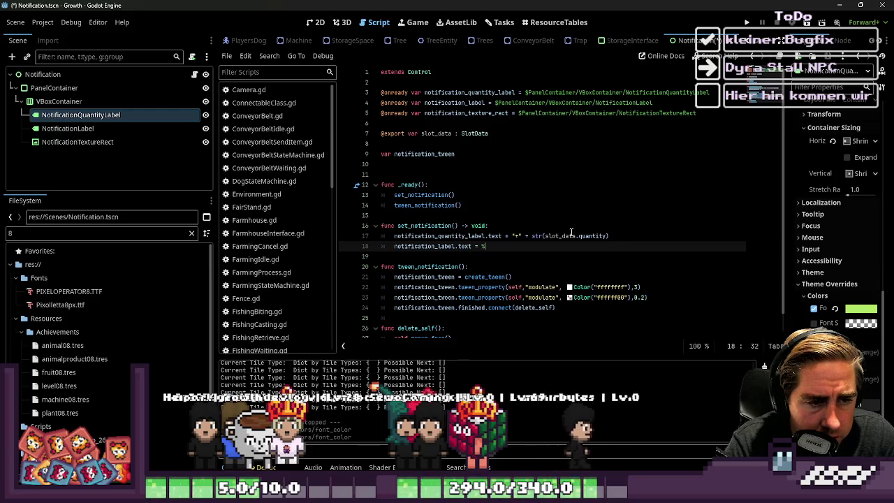
text(")
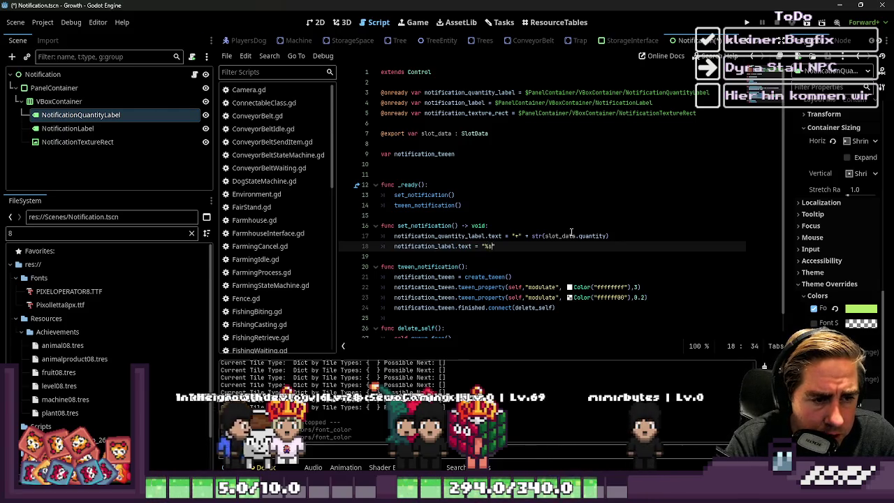
key(Left)
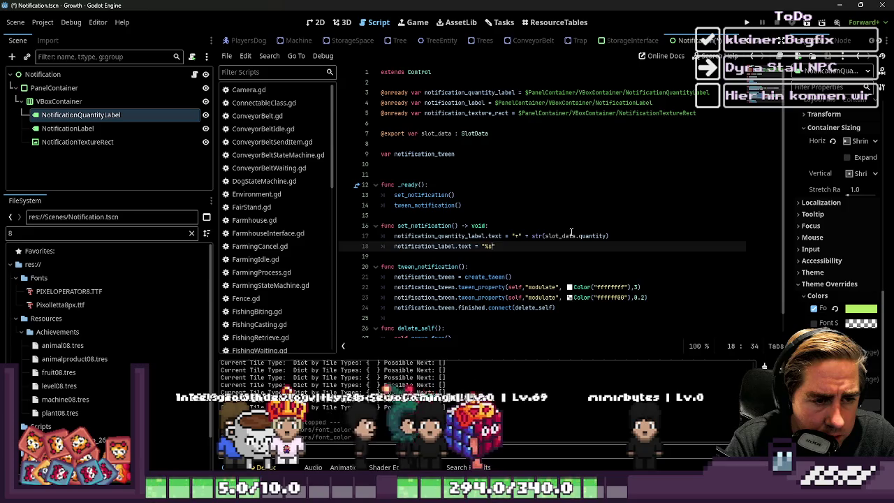
text(%s %)
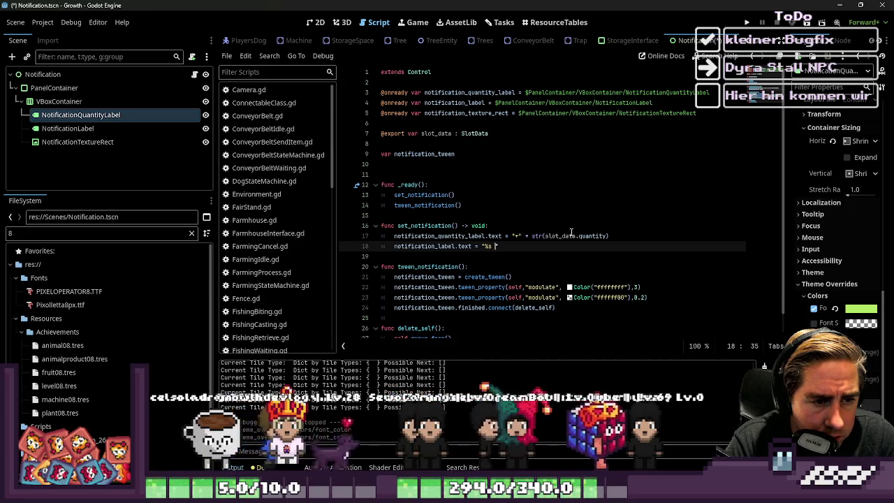
text(s %s)
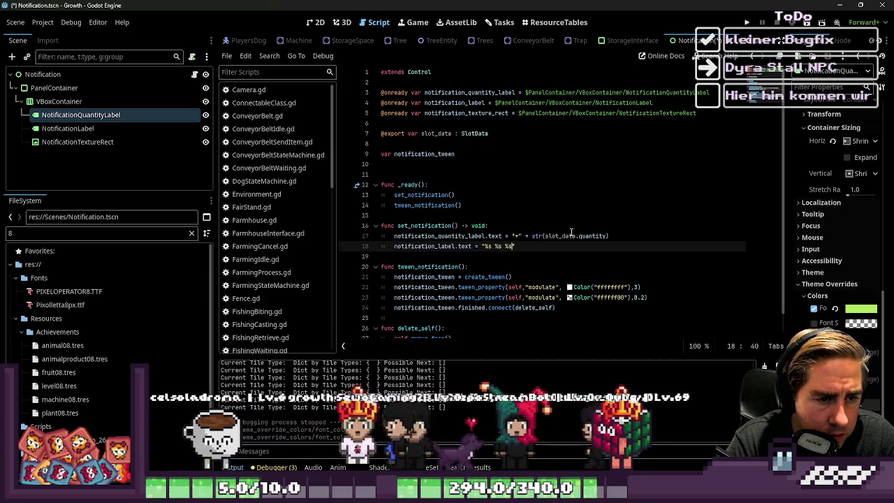
key(shift+Left)
key(shift+Left)
key(shift+Left)
key(shift+Left)
key(shift+Left)
key(shift+Left)
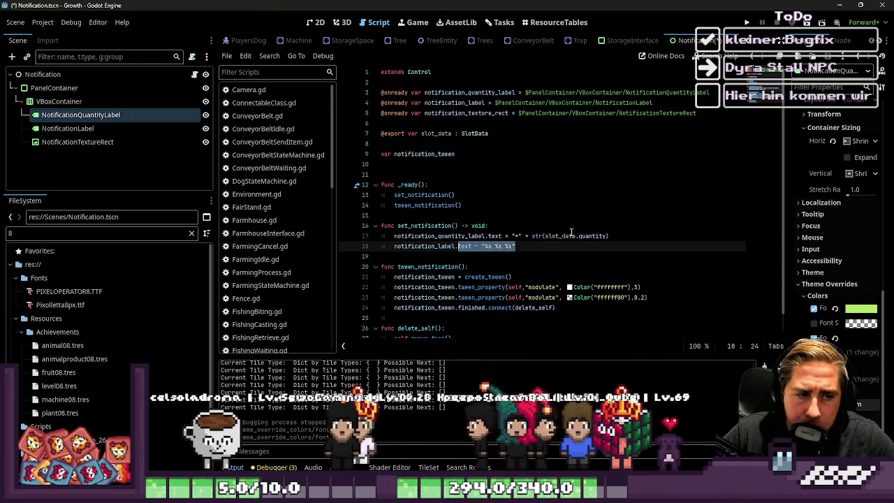
scroll(249, 165, down, 3)
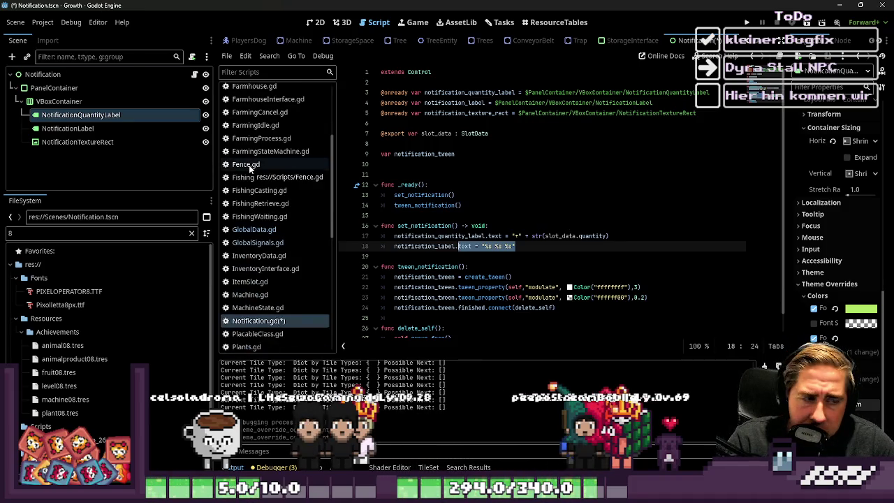
key(ctrl+shift+f)
- Search the whole project for % and browse the matches in the Aseprite importer
text(%)
key(Return)
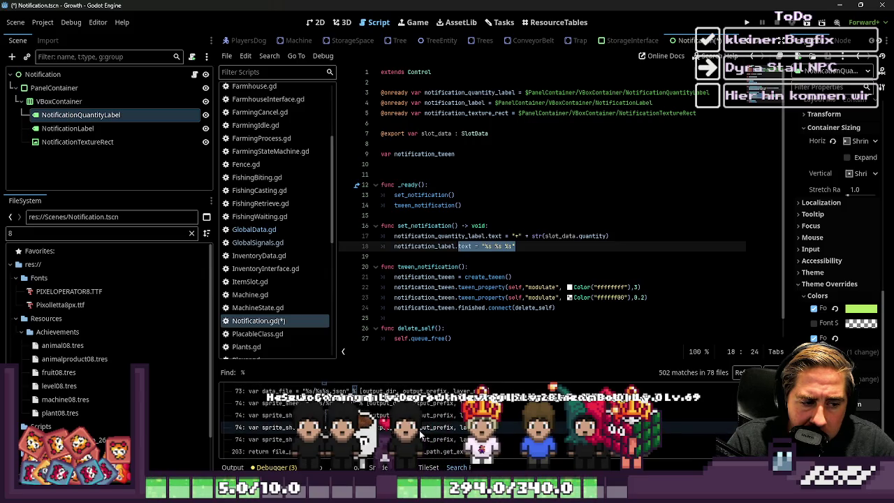
click(328, 415)
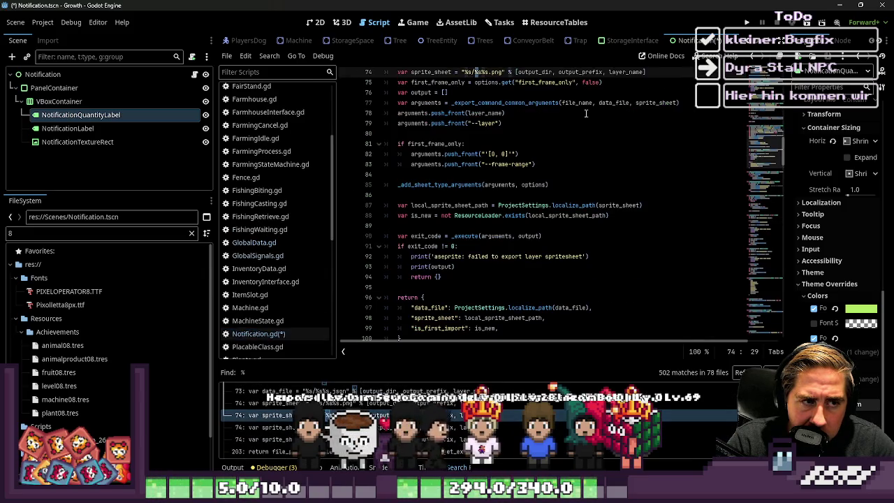
scroll(549, 193, up, 2)
scroll(549, 192, up, 2)
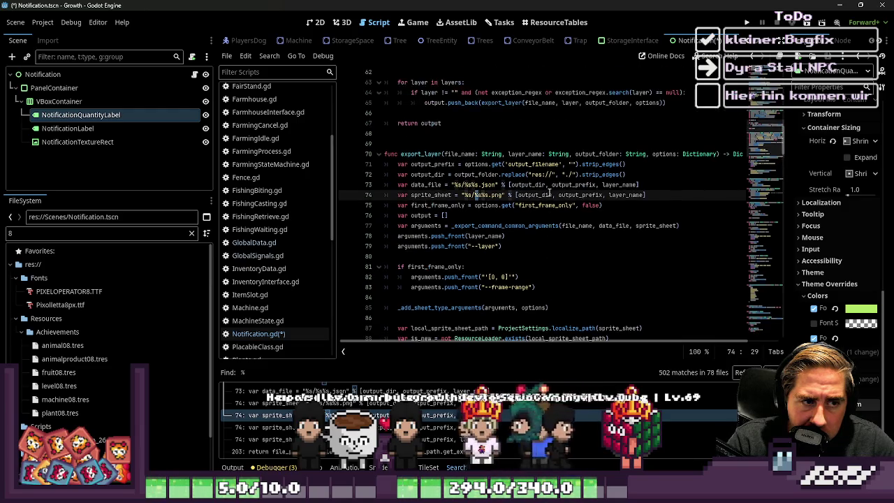
scroll(549, 192, up, 2)
scroll(549, 192, up, 6)
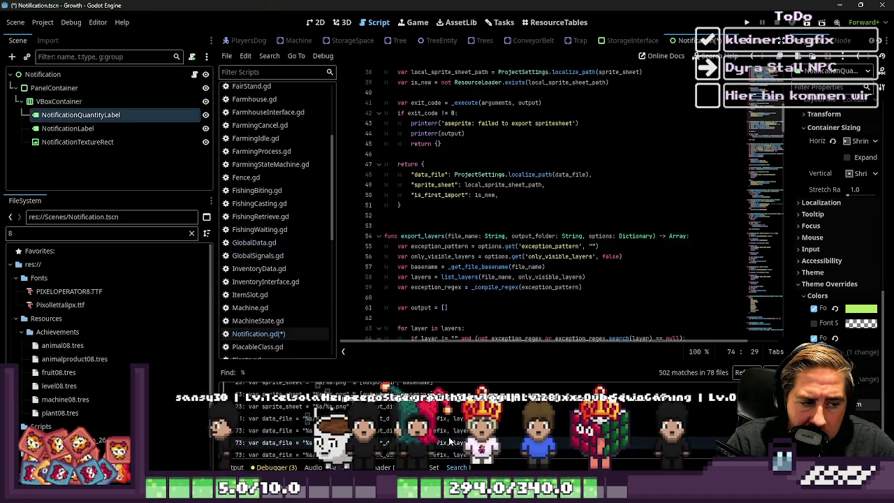
scroll(452, 436, up, 5)
scroll(453, 437, down, 5)
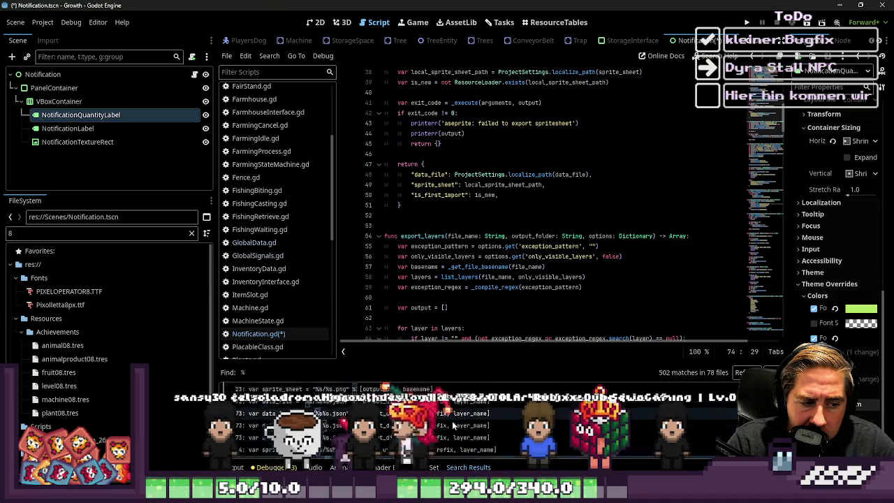
scroll(475, 415, down, 1)
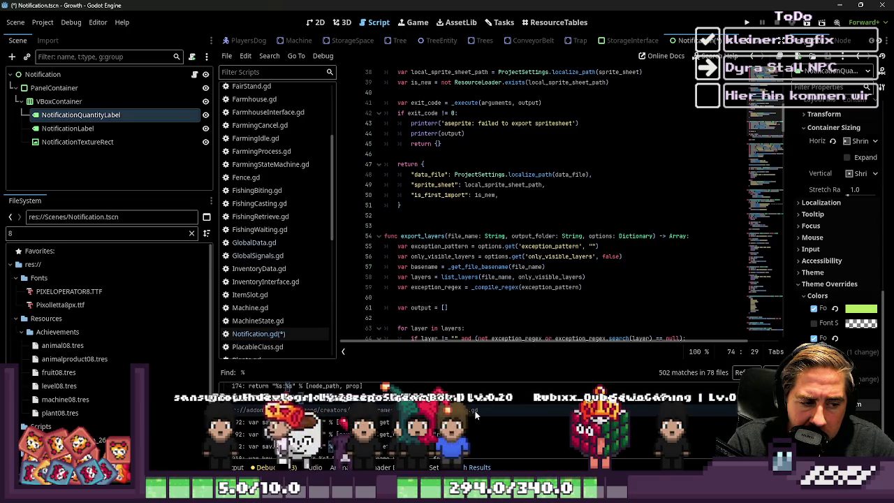
scroll(475, 420, down, 5)
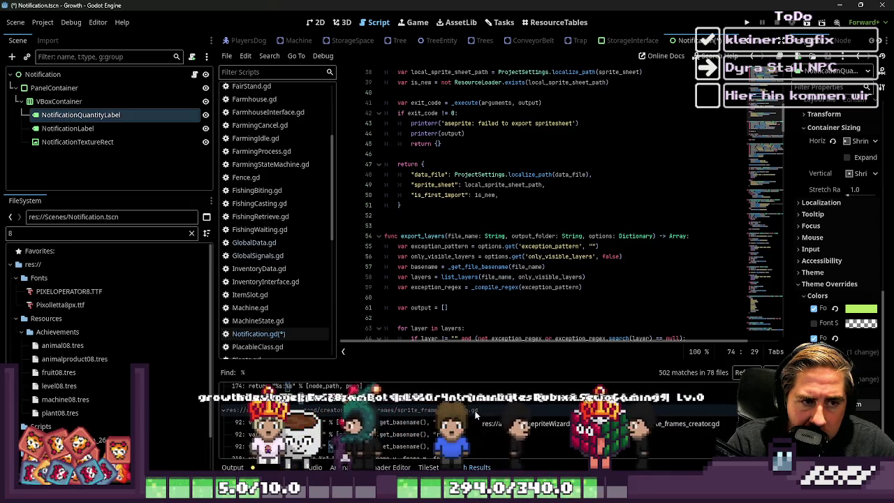
scroll(476, 434, down, 5)
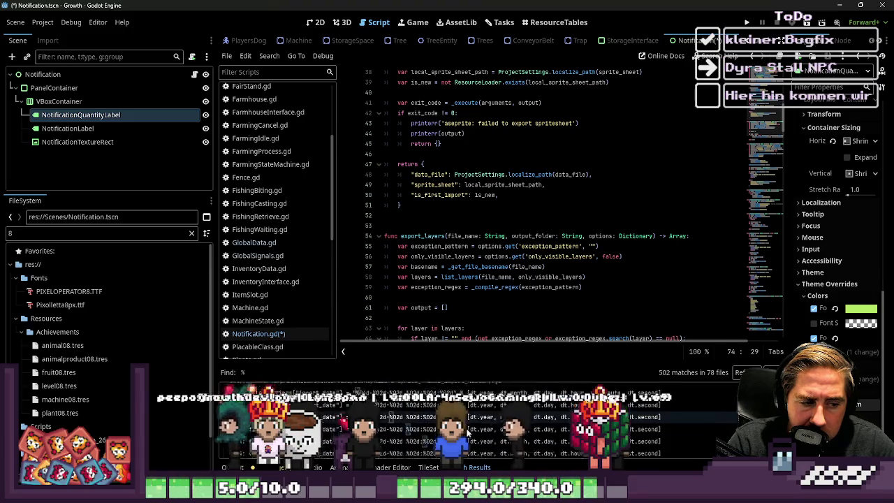
scroll(475, 426, down, 5)
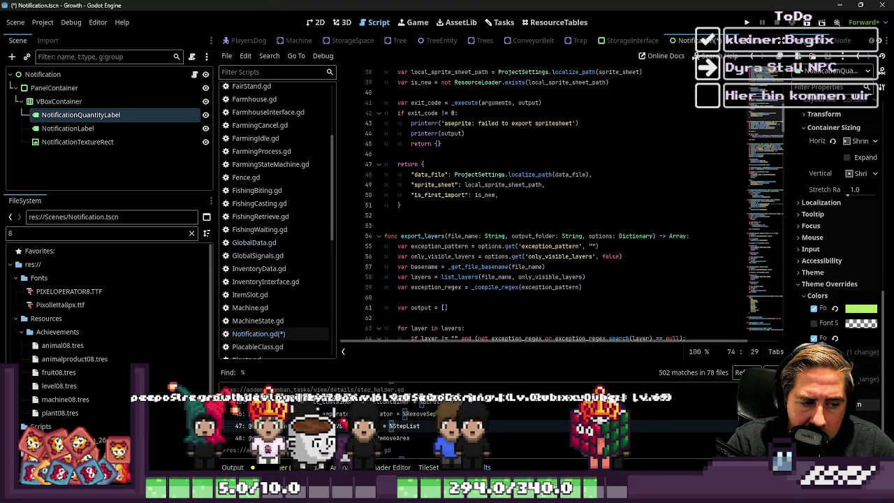
scroll(475, 426, down, 5)
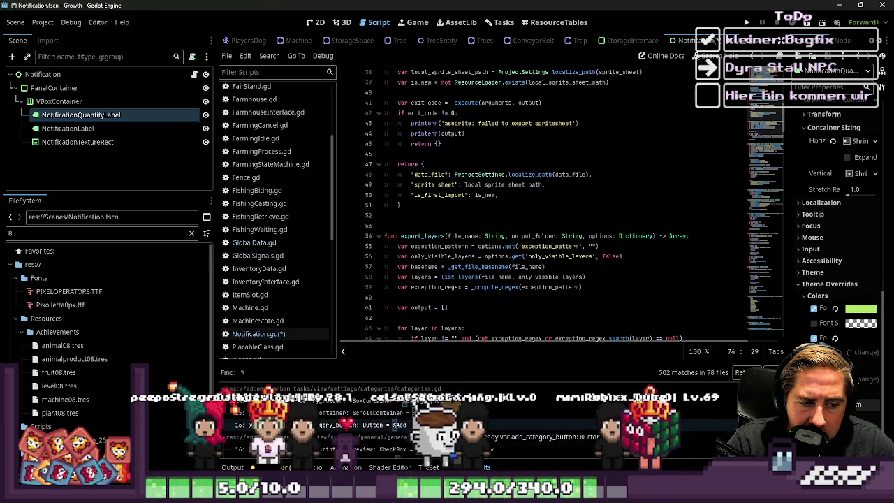
scroll(524, 209, up, 5)
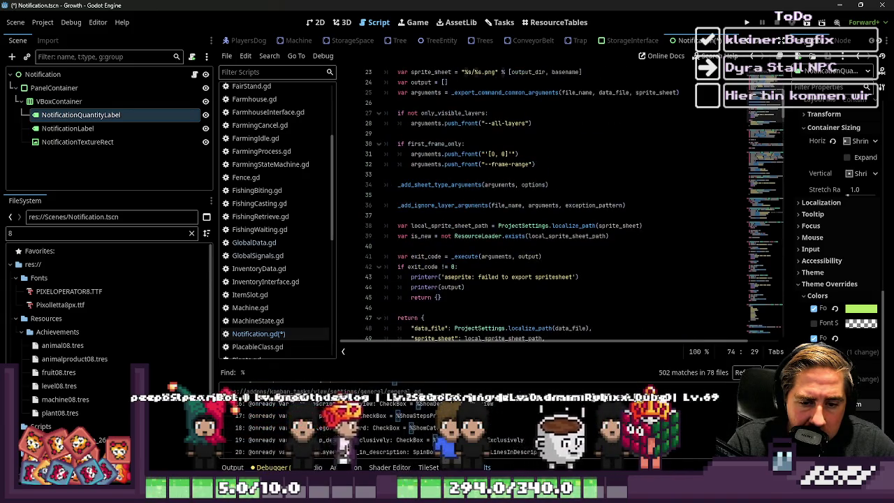
scroll(391, 427, up, 10)
- Study the "%s/%s.json" format line 22 in aseprite.gd, then return to Notification.gd
click(378, 414)
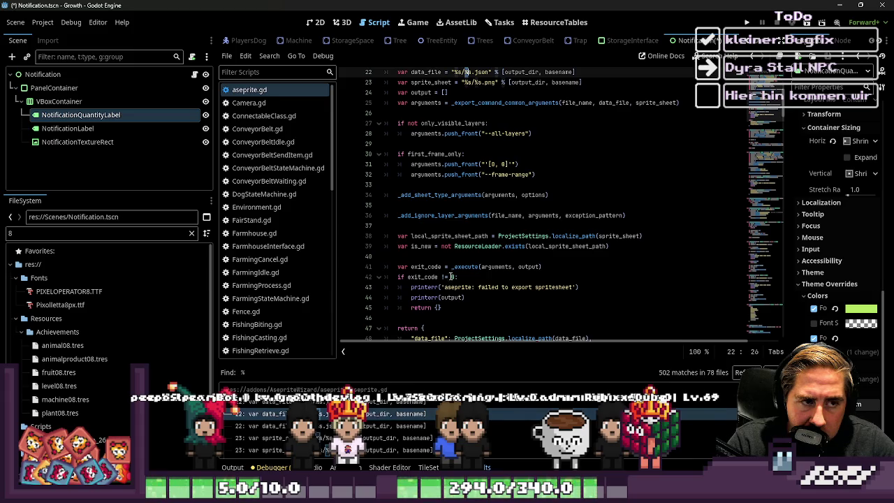
scroll(450, 276, up, 2)
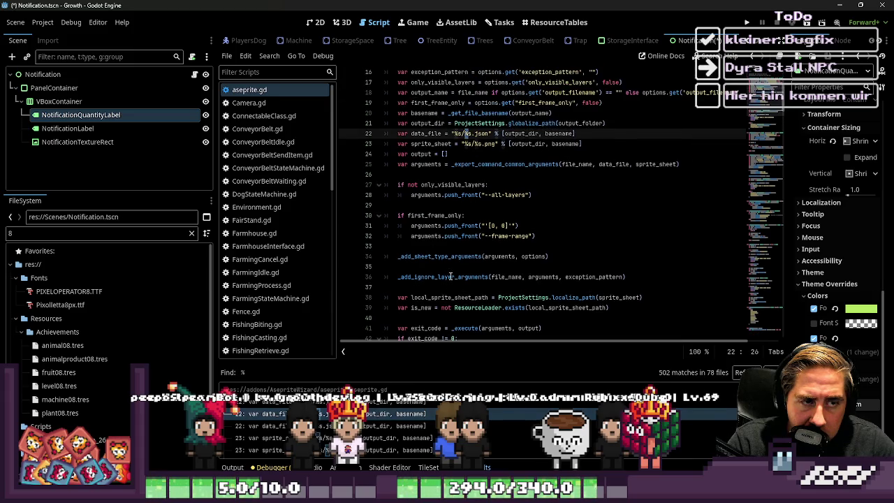
double_click(556, 133)
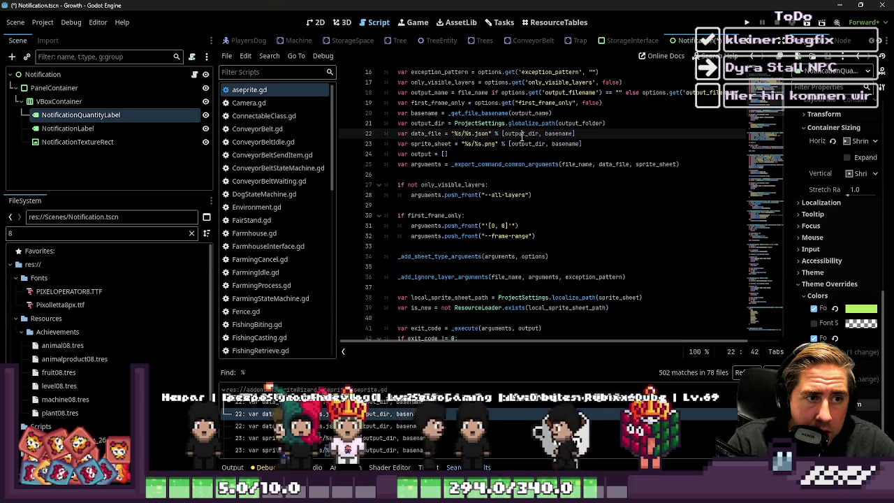
click(566, 132)
double_click(566, 132)
scroll(559, 140, up, 3)
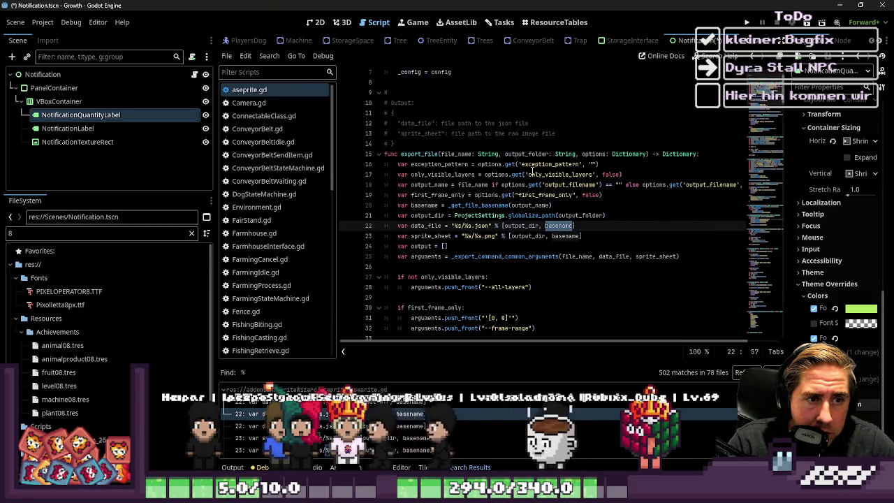
scroll(277, 211, down, 5)
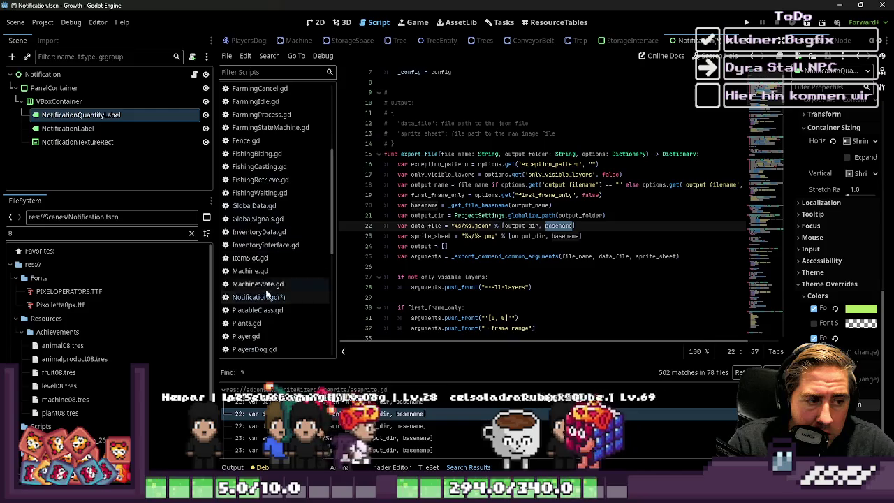
click(259, 297)
- Fill the label's format with [slot_data.size, slot_data.grade, slot_data.item_name]
click(535, 247)
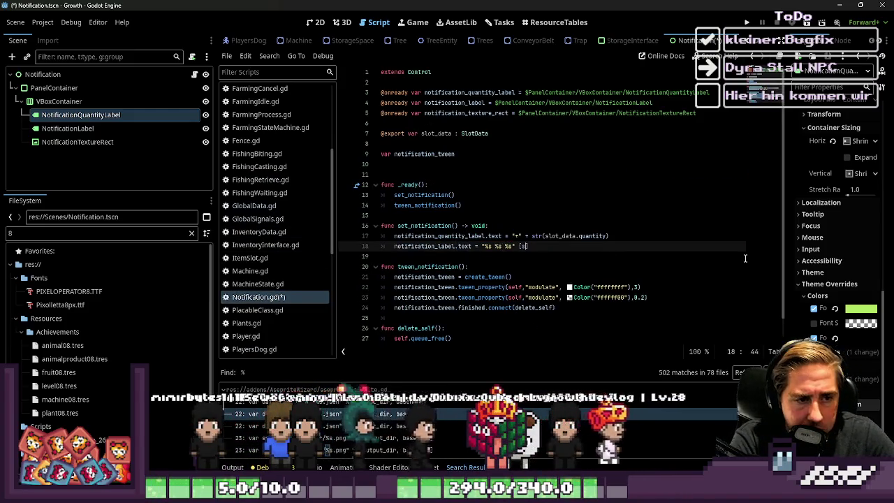
text([slot_data.)
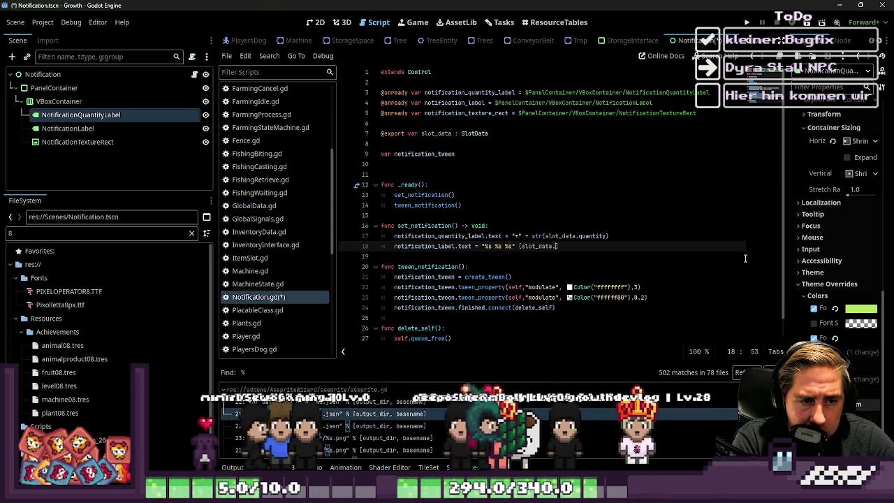
text(size)
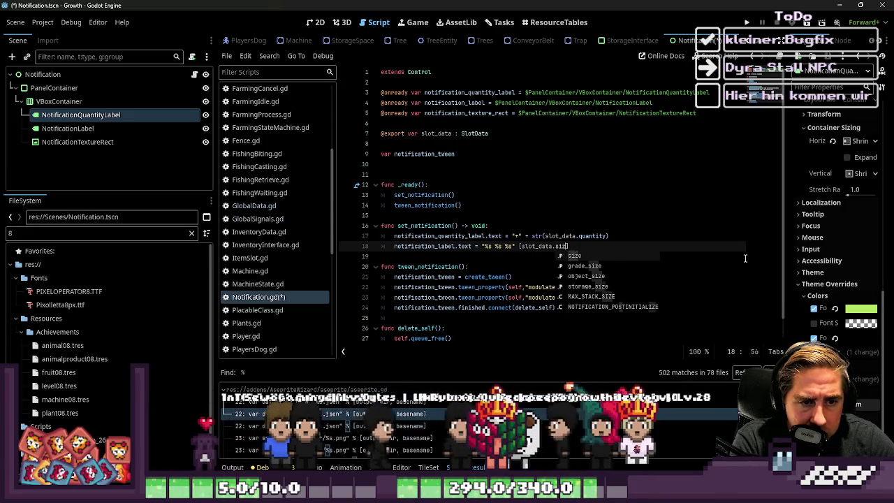
text(,)
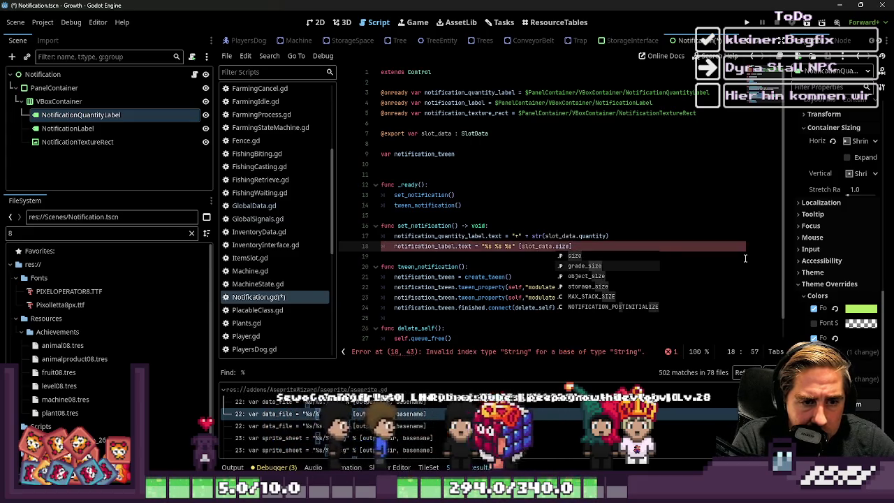
text( slot_data)
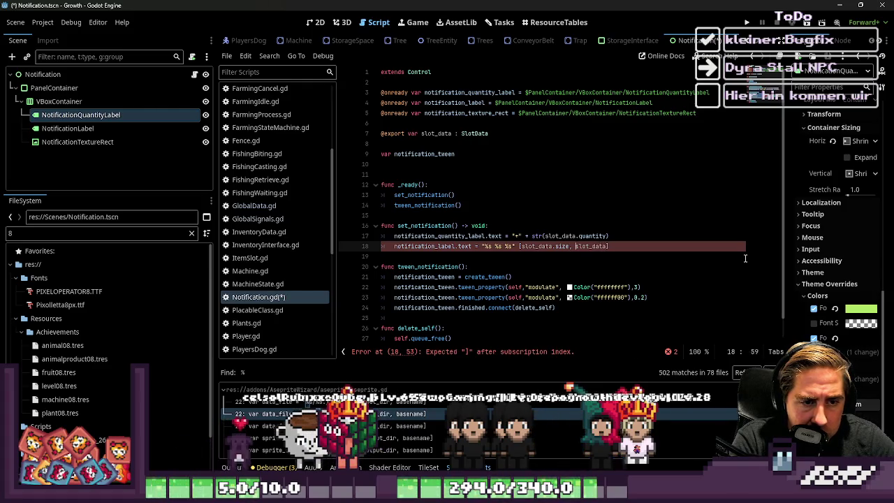
key(Left)
key(ctrl+Right)
key(ctrl+Right)
key(ctrl+Right)
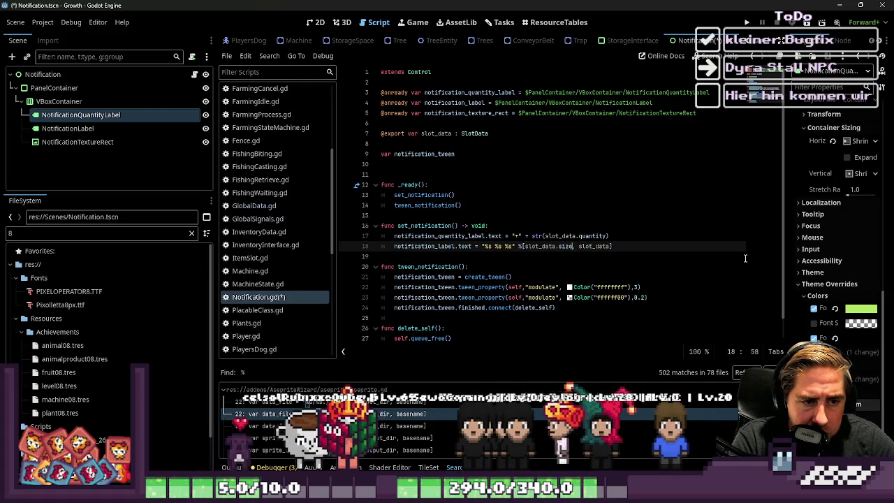
text(.grade, slo)
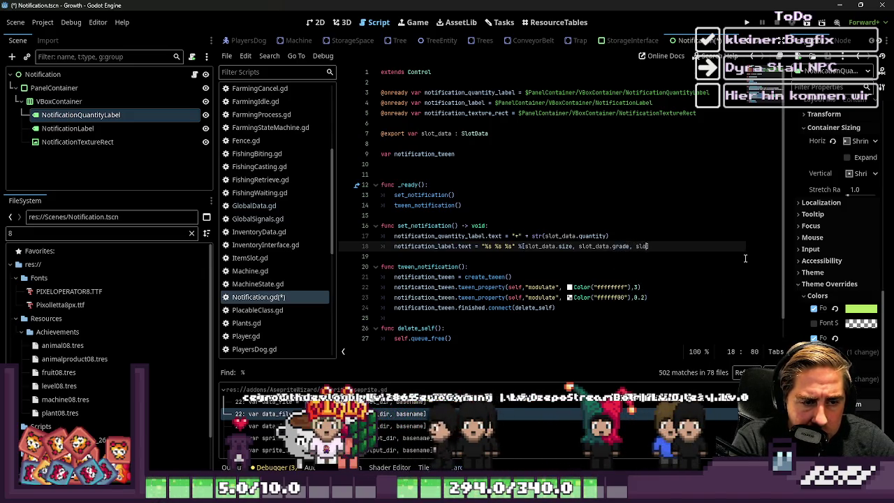
text(t_data.)
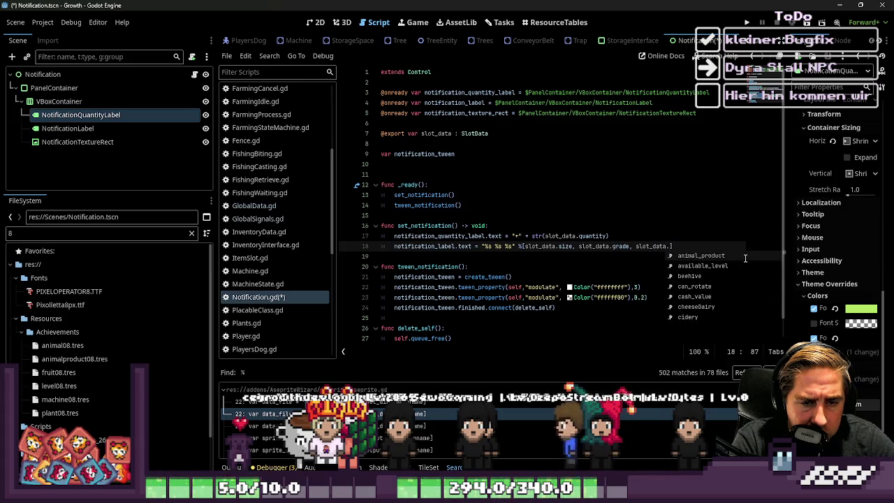
text(item_name)
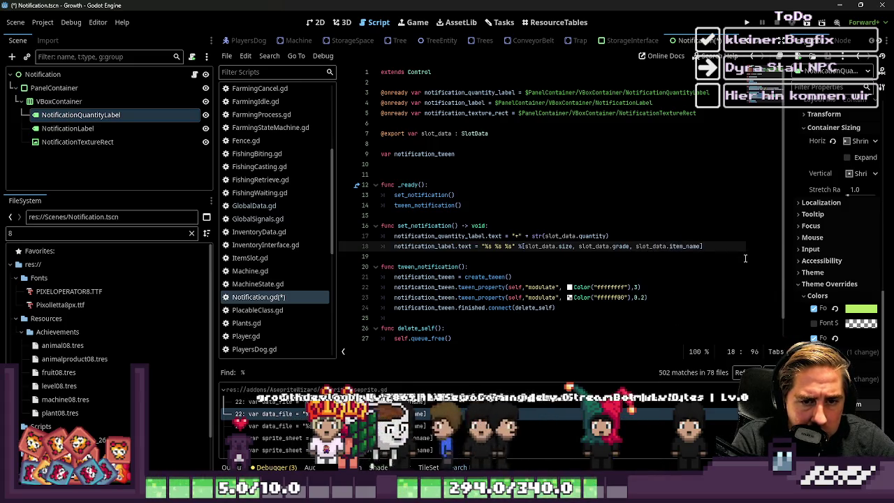
key(Return)
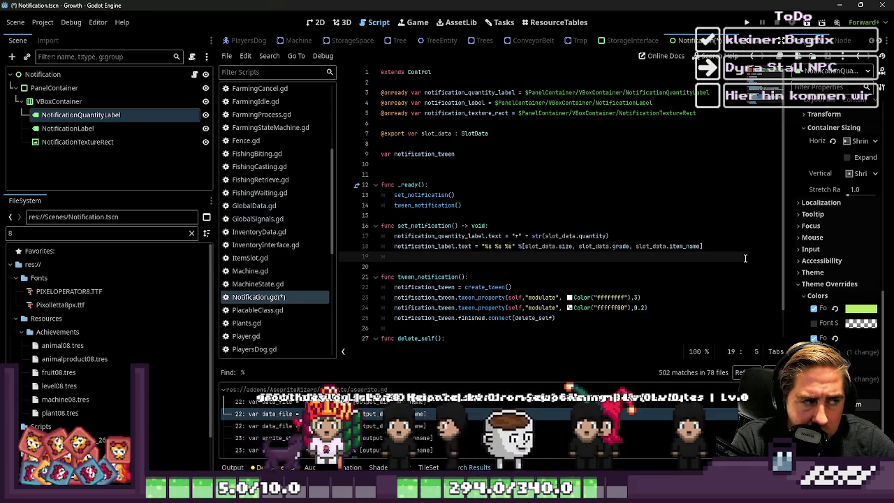
- Set notification_texture_rect.texture to slot_data.texture_inventar, then review the fade-out tween and delete_self code
text(not)
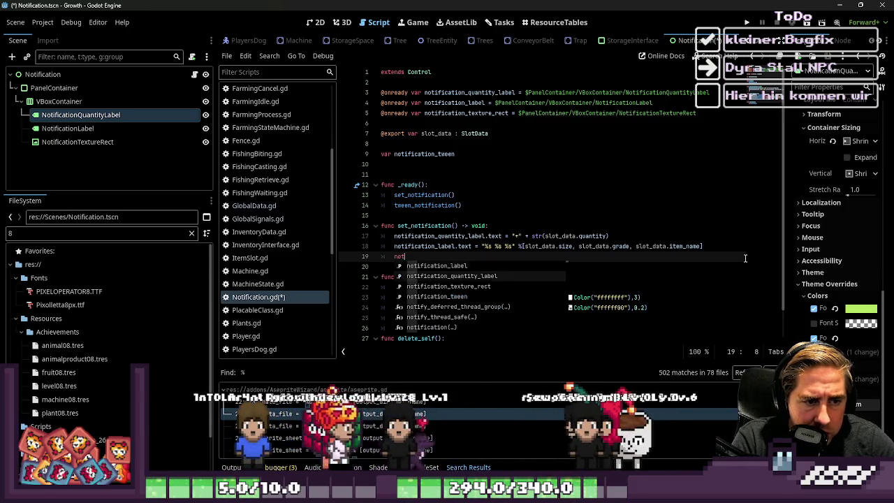
key(Down)
key(Return)
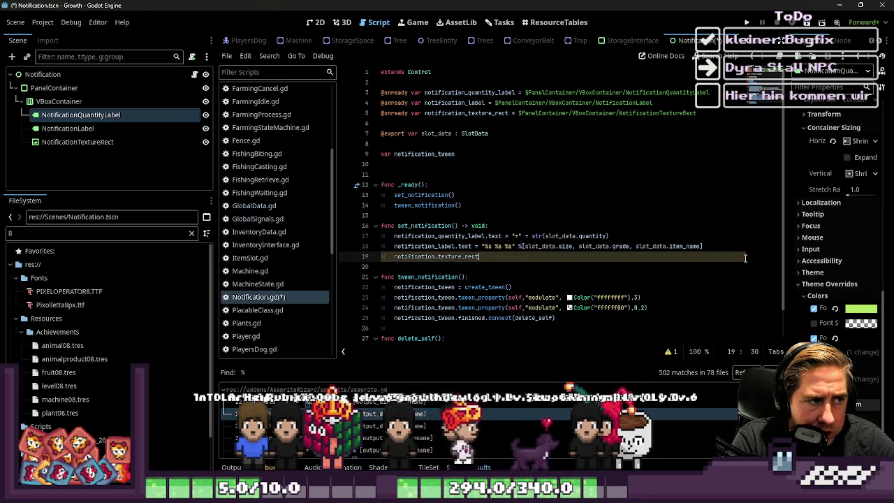
text(.texture = )
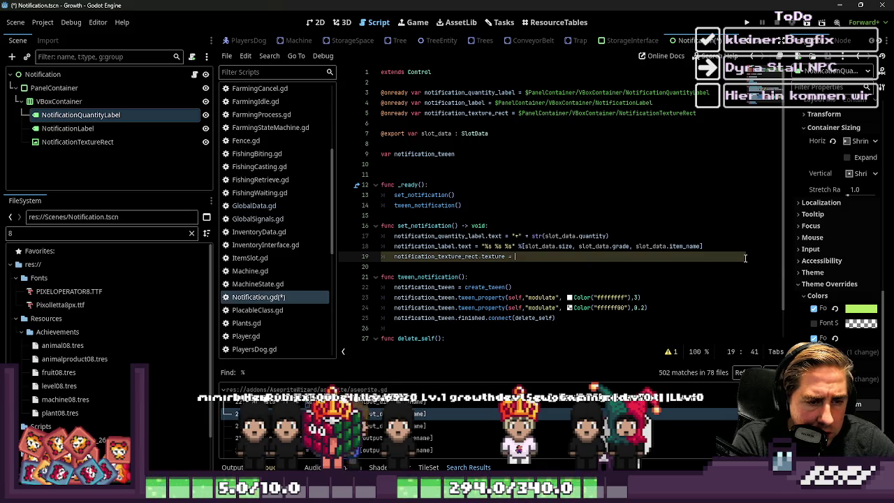
text(slot_data.)
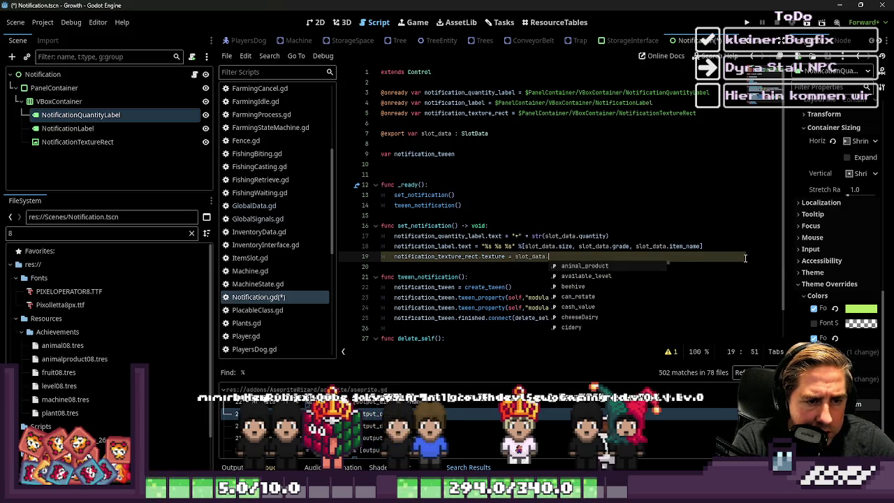
text(texture_inv)
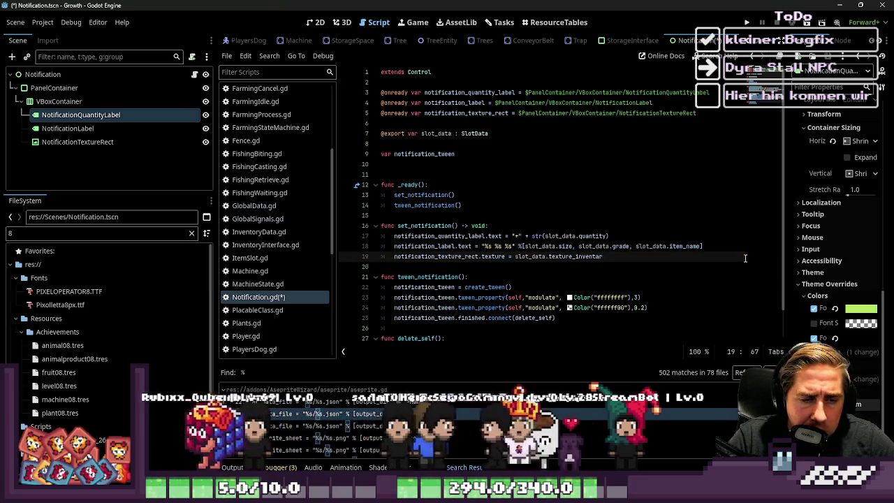
click(476, 338)
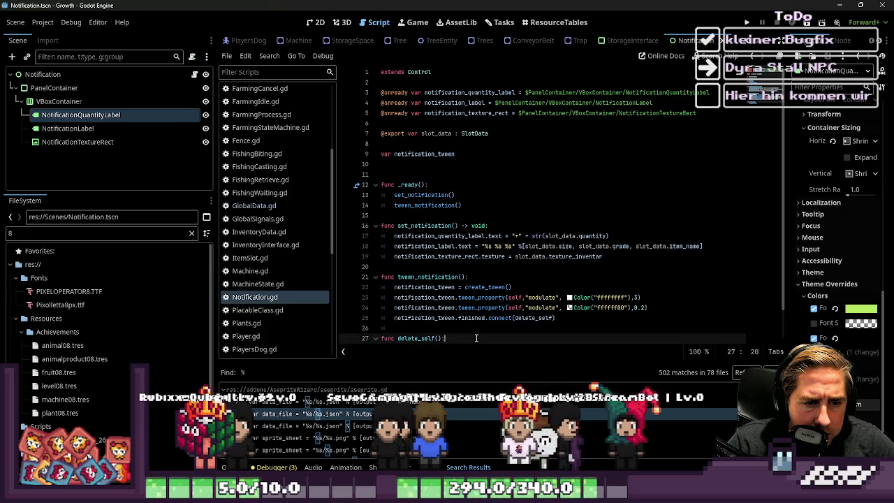
click(522, 299)
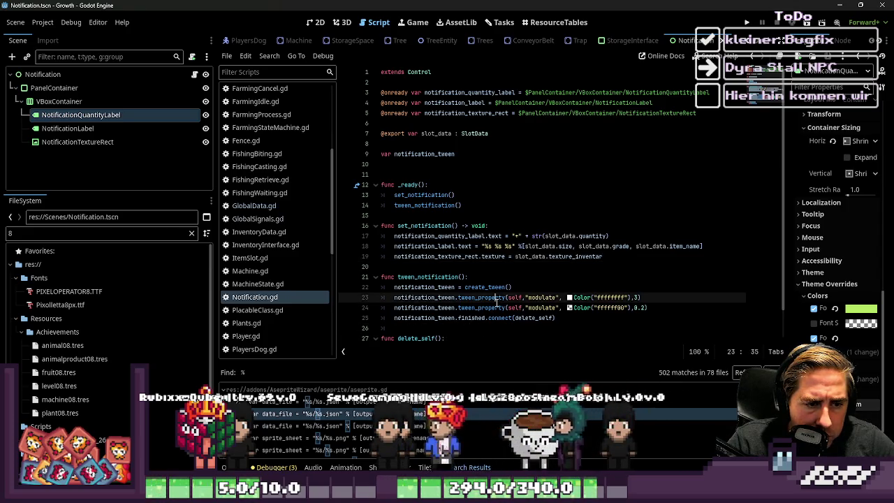
click(605, 308)
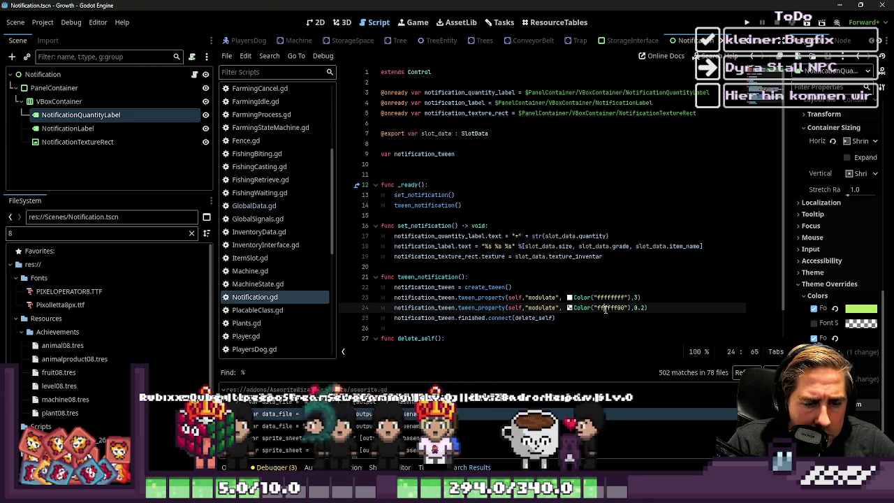
drag(556, 318, 436, 318)
key(Down)
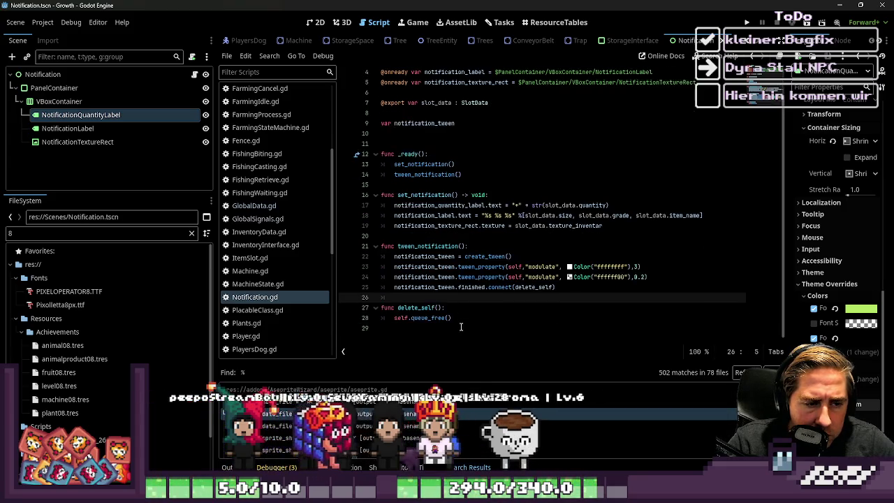
click(406, 165)
- Delete the extra blank line after notification_tween in Notification.gd and save the script
click(405, 171)
key(BackSpace)
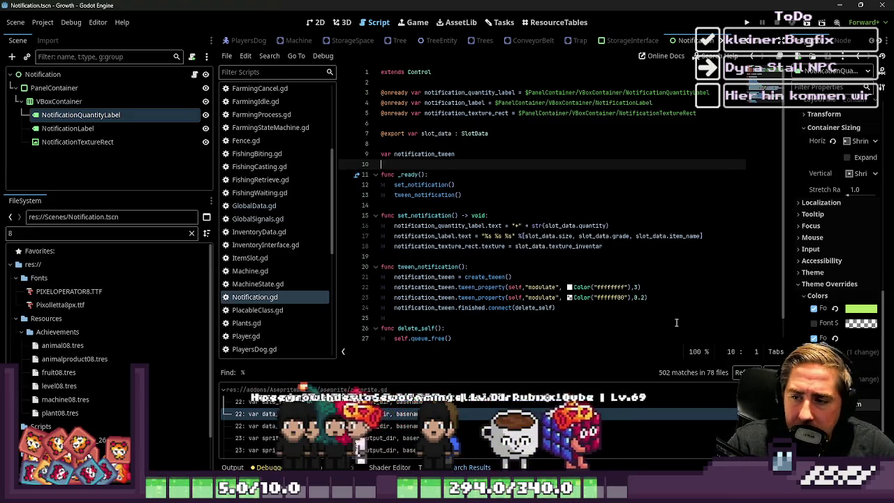
click(392, 256)
key(ctrl+s)
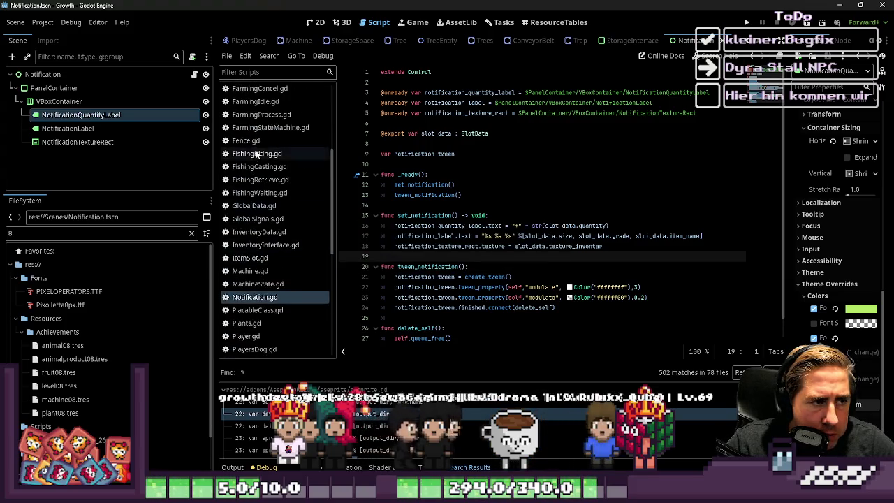
- Browse the Fishing scripts, then bring up create_loot_animation in FishingStateMachine.gd
click(256, 169)
click(256, 179)
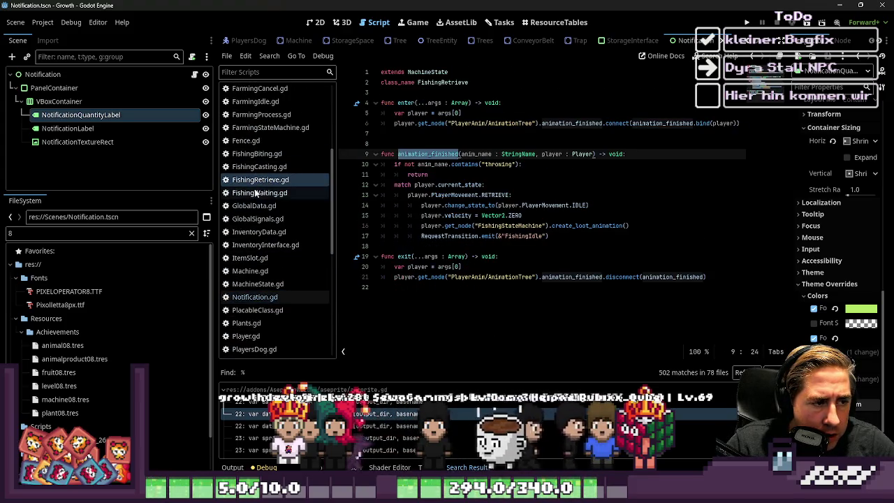
click(256, 168)
click(264, 194)
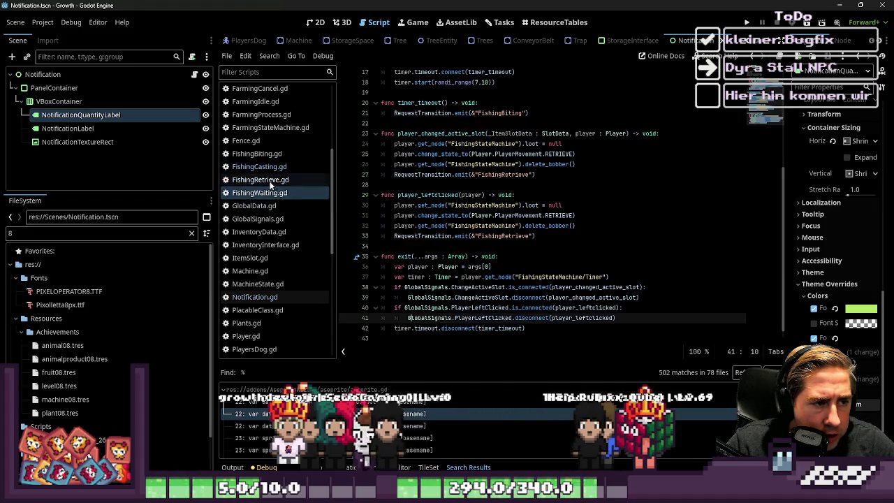
click(271, 184)
click(460, 287)
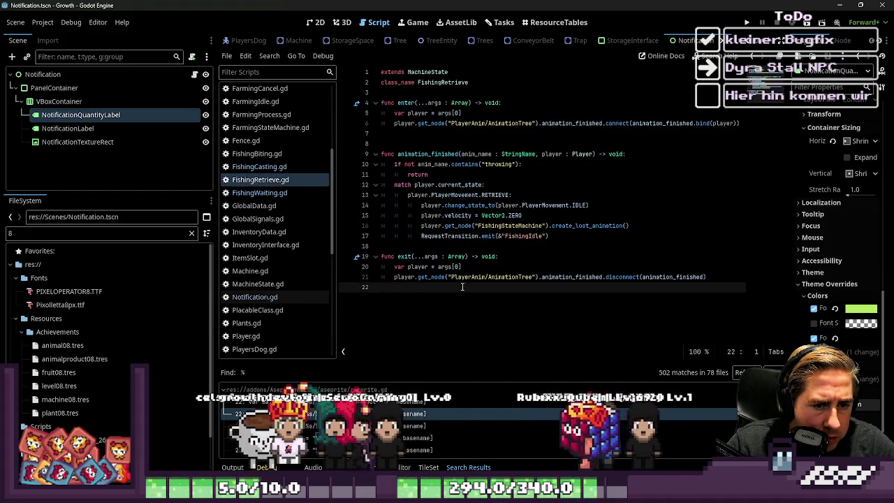
key(BackSpace)
key(alt+Left)
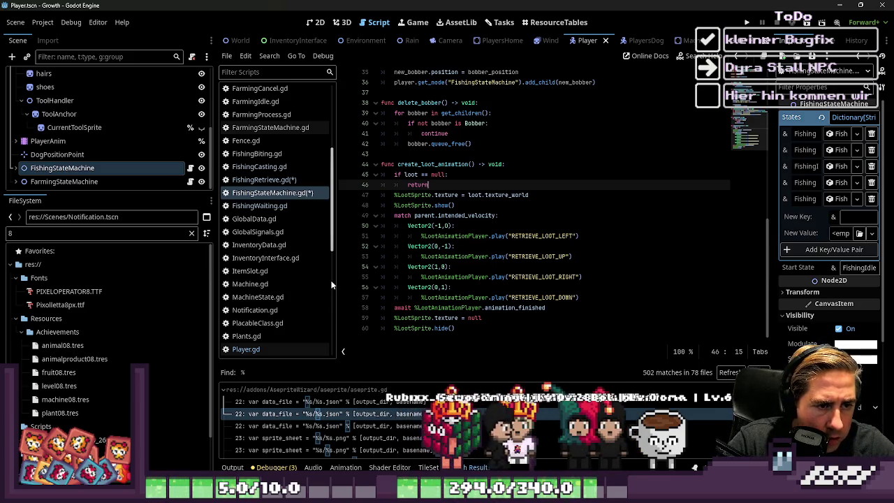
- Add GlobalSignals.NewNotification.emit(loot) below the null-guard return, then save and run the game with F5
key(Return)
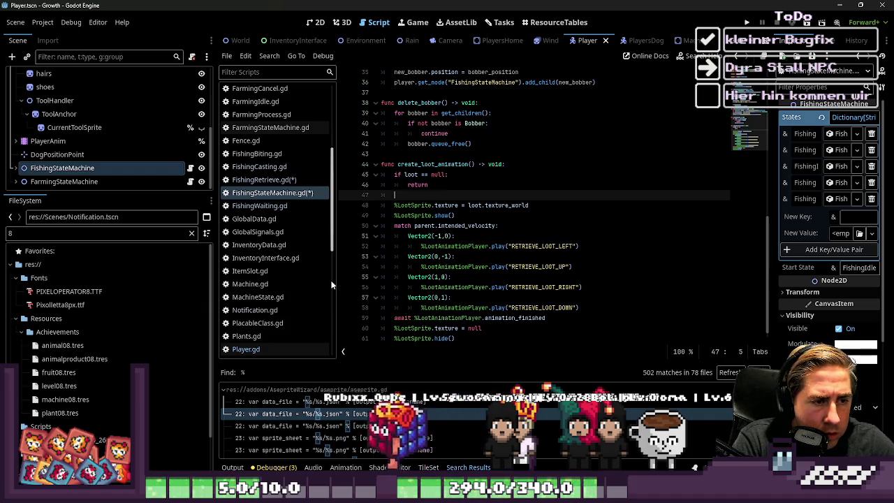
text(Global)
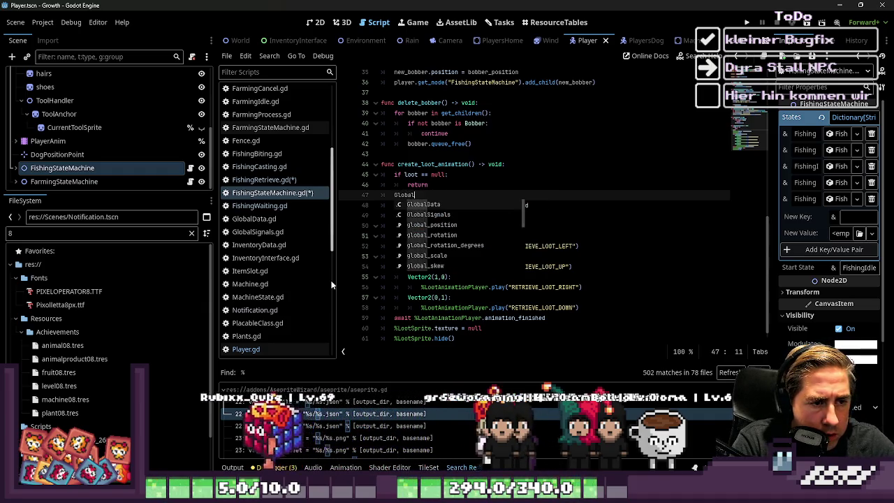
text(Signals.NewNotification)
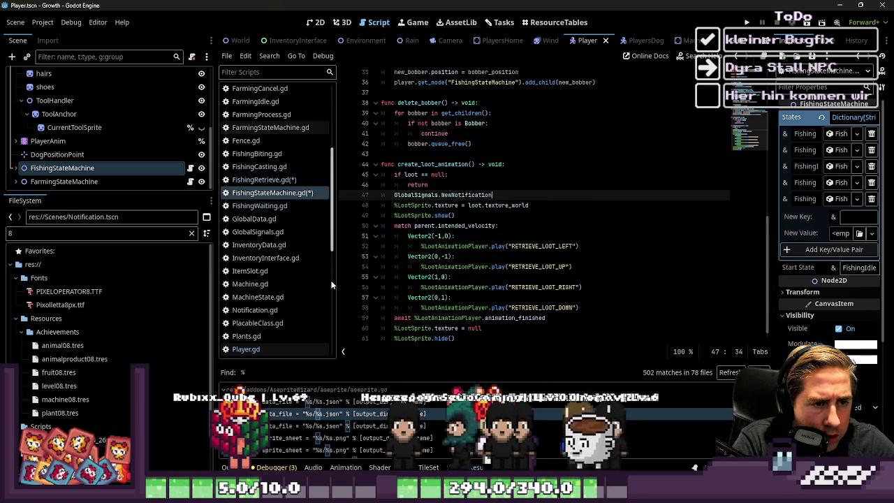
text(.emit()
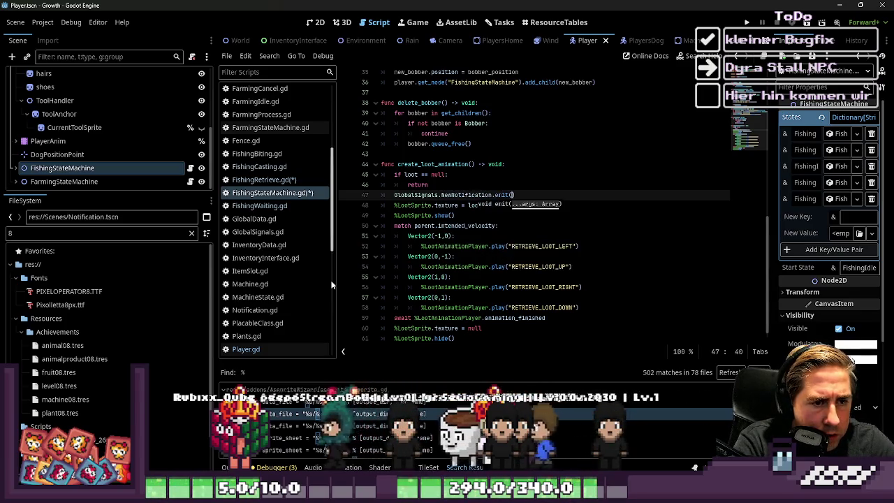
text(loot)
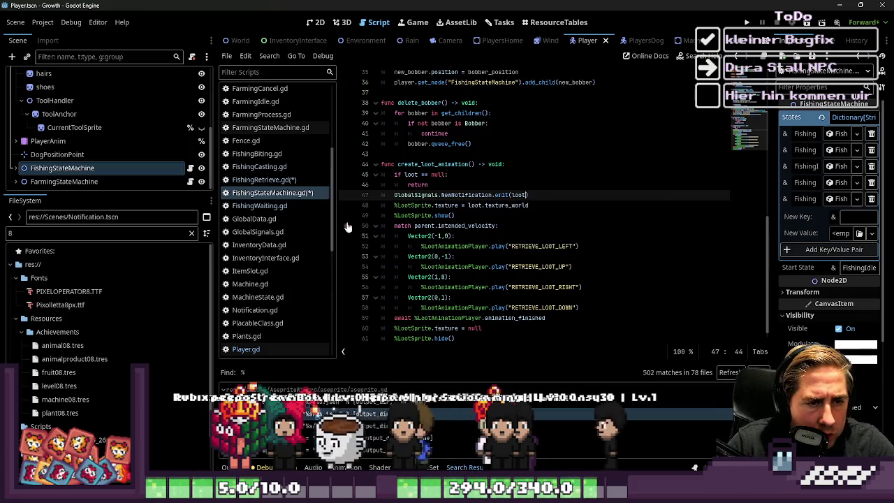
key(F5)
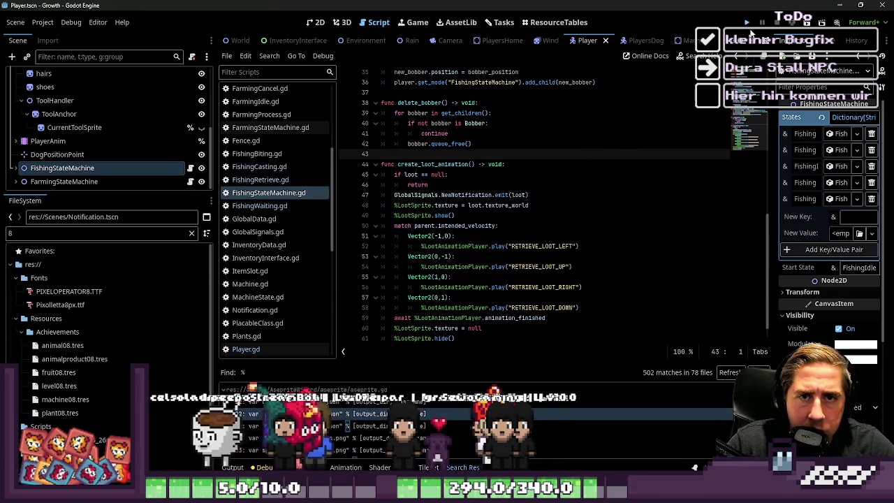
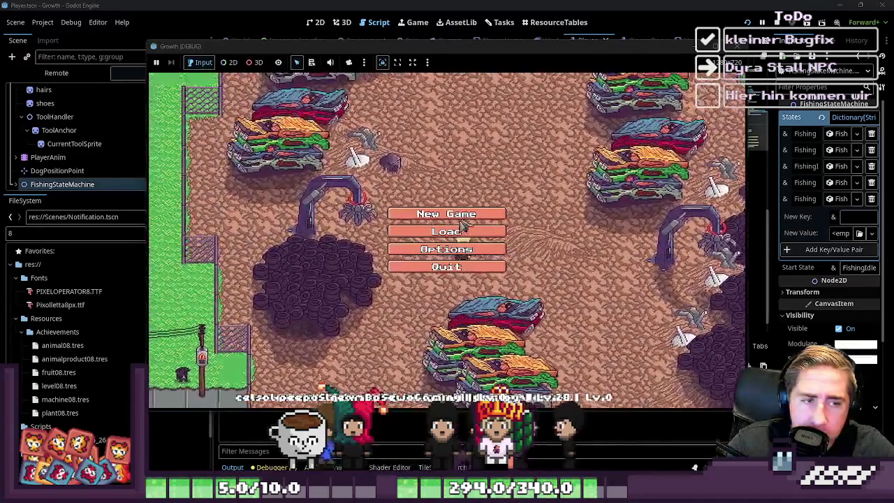
- Start a new game with a character name and close the inventory
click(459, 216)
text(cyx)
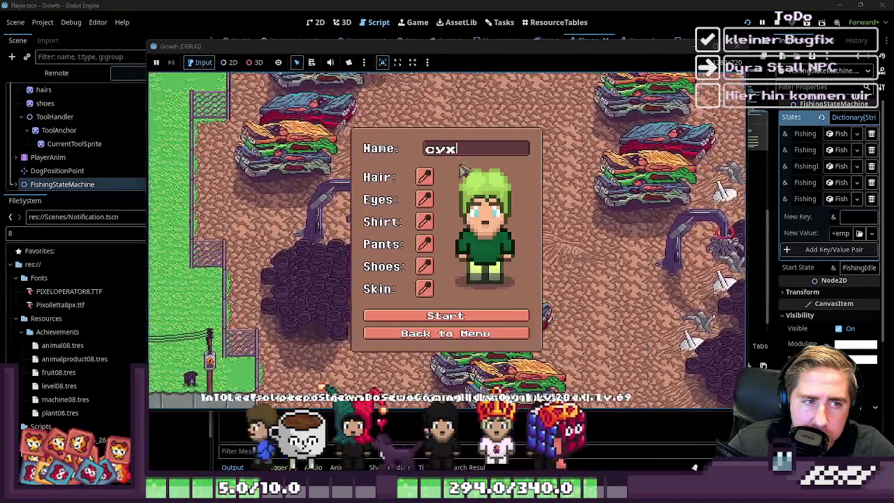
click(476, 316)
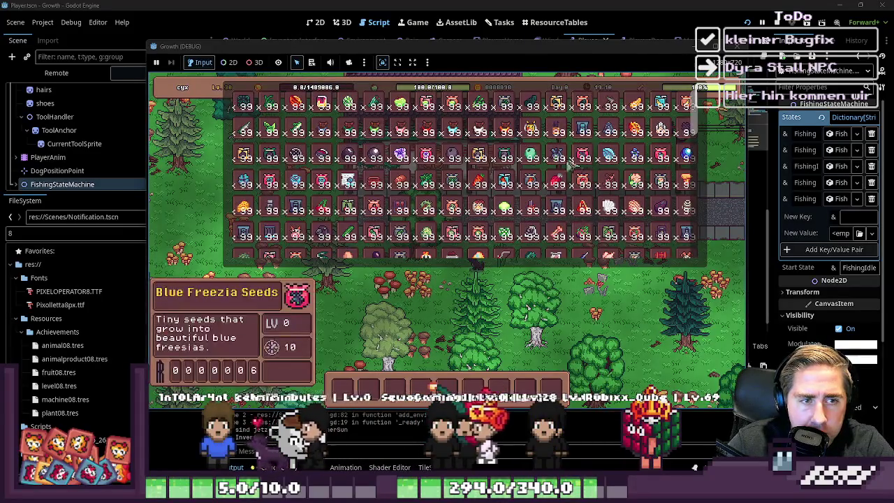
scroll(514, 240, down, 1)
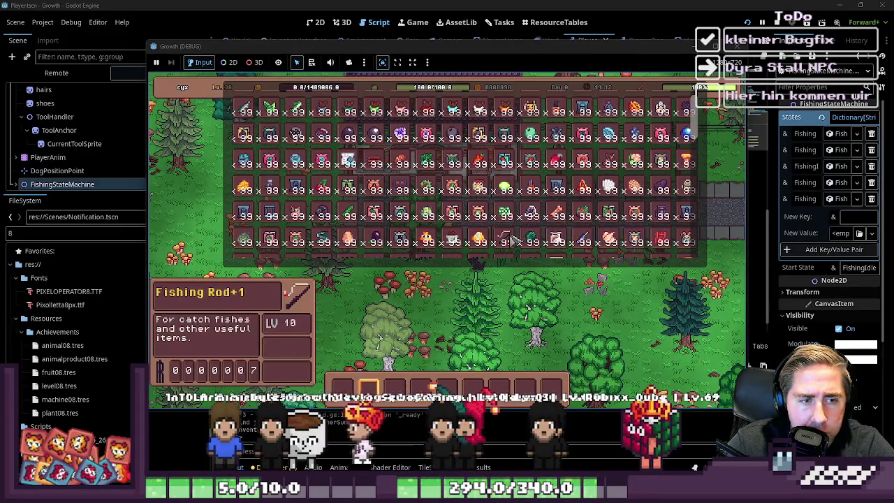
key(Escape)
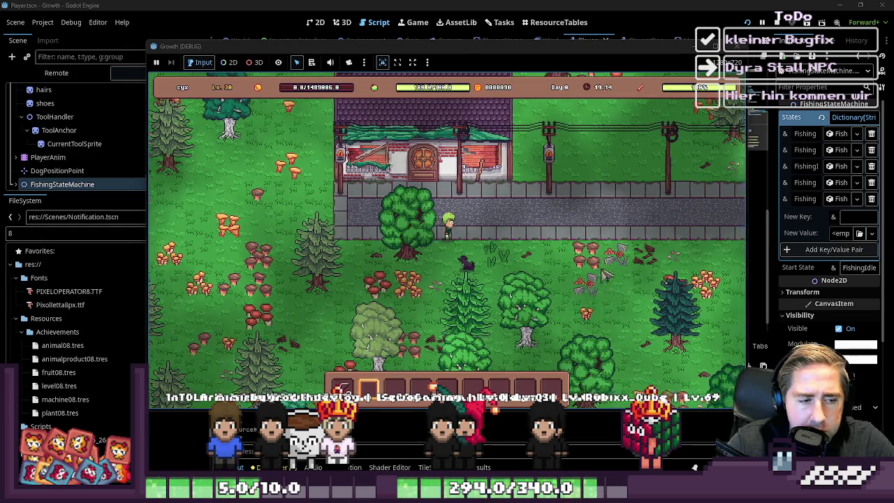
- Walk the character past the house to the river path and cast the fishing rod
key(w)
key(d)
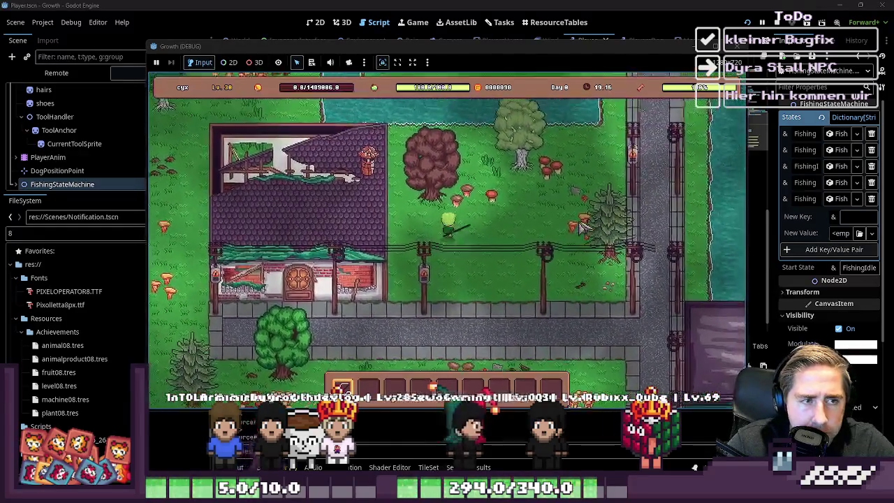
key(w)
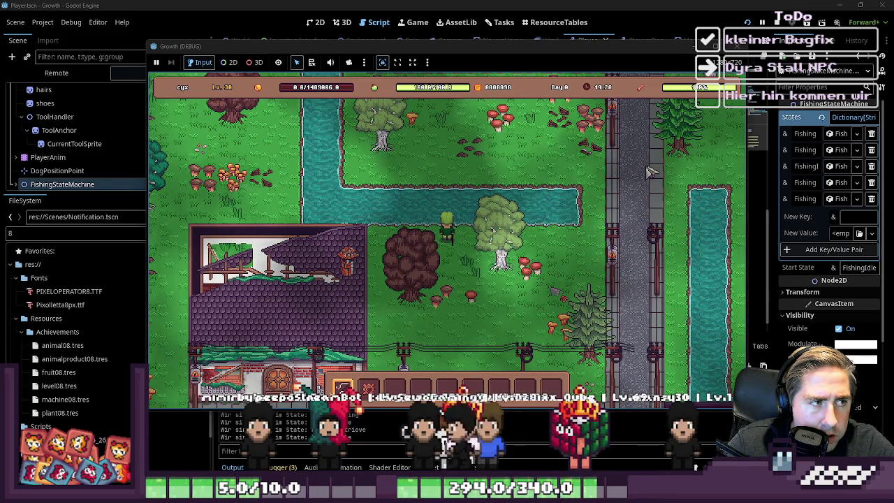
key(d)
key(s)
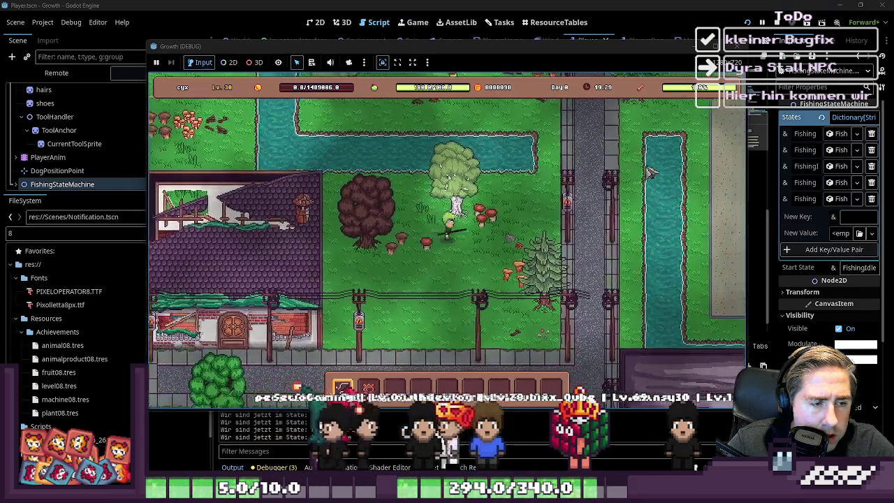
key(w)
key(d)
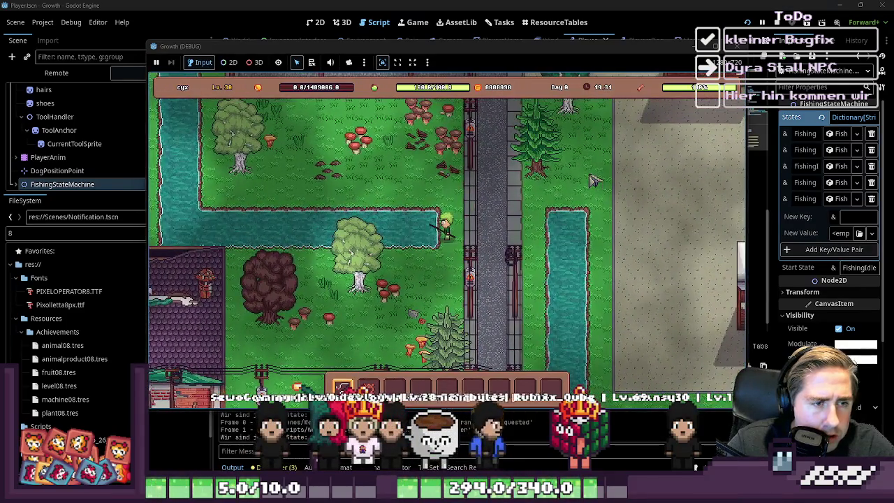
click(515, 173)
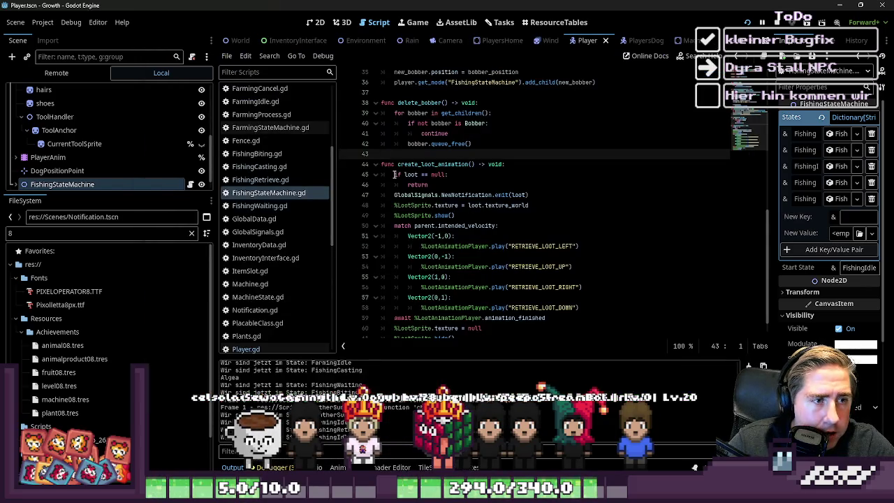
- Open GlobalData.gd and locate the connect_signals call by searching 'connect_sign'
scroll(333, 171, up, 3)
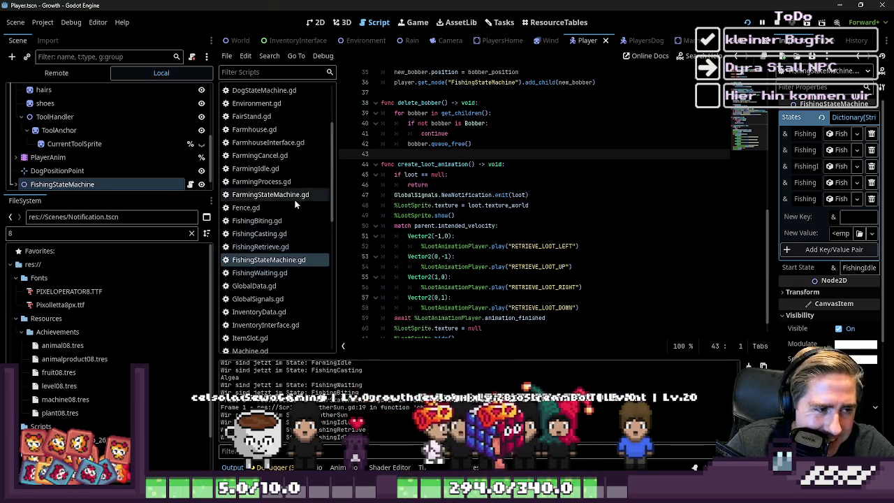
scroll(288, 221, up, 3)
scroll(283, 251, down, 3)
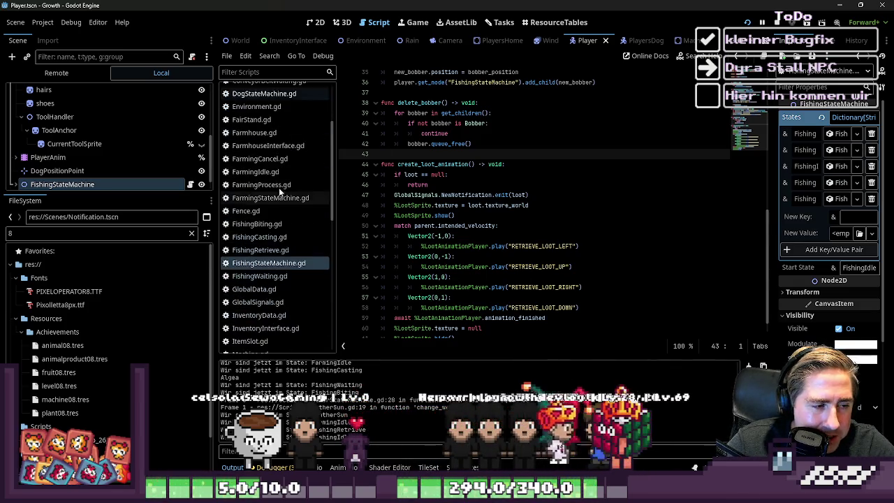
click(265, 291)
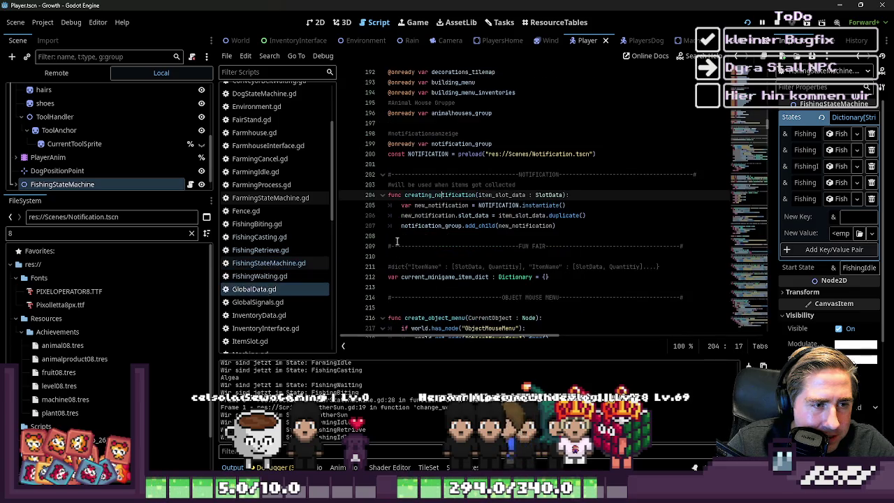
double_click(435, 195)
scroll(489, 209, up, 20)
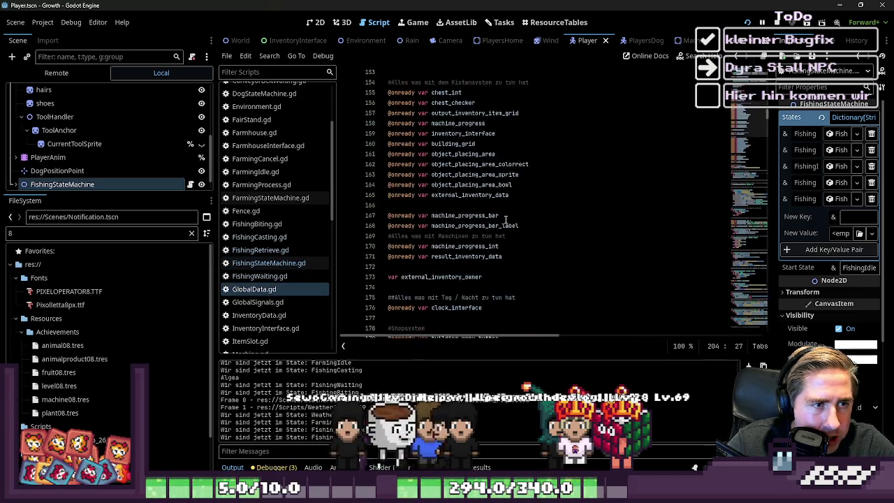
scroll(506, 219, up, 3)
double_click(433, 214)
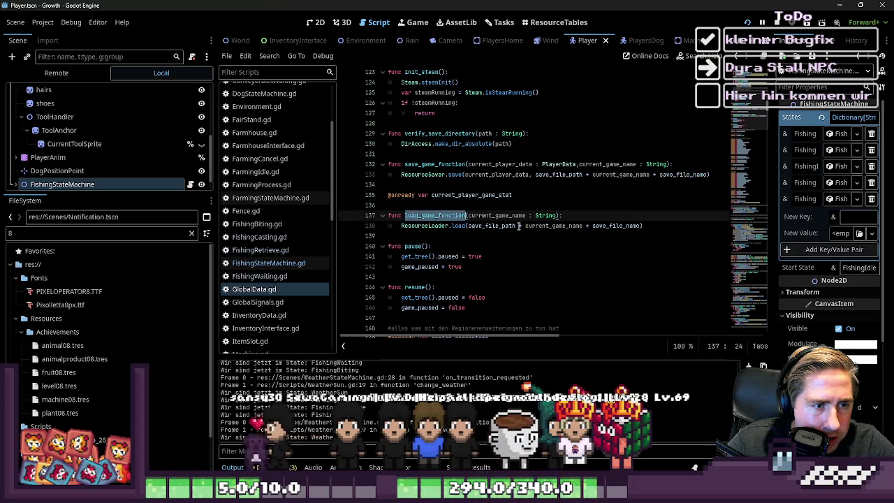
scroll(526, 226, up, 2)
scroll(525, 225, down, 15)
key(ctrl+f)
text(co)
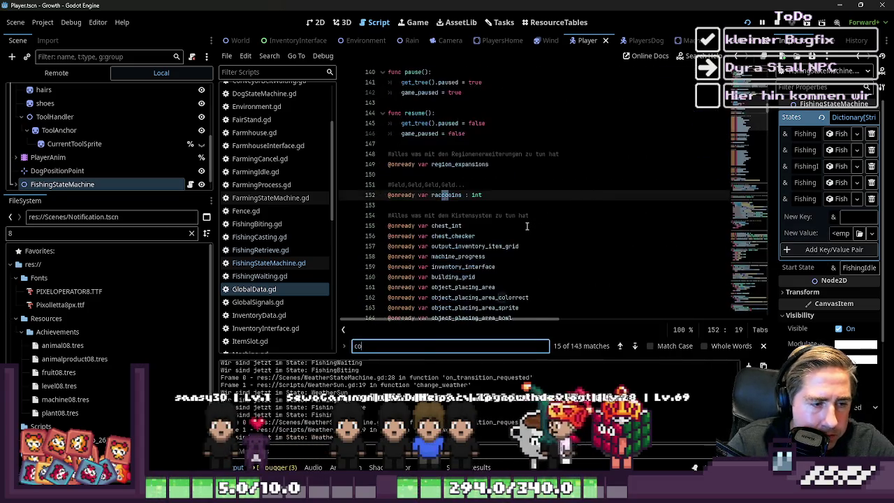
text(nnect_sign)
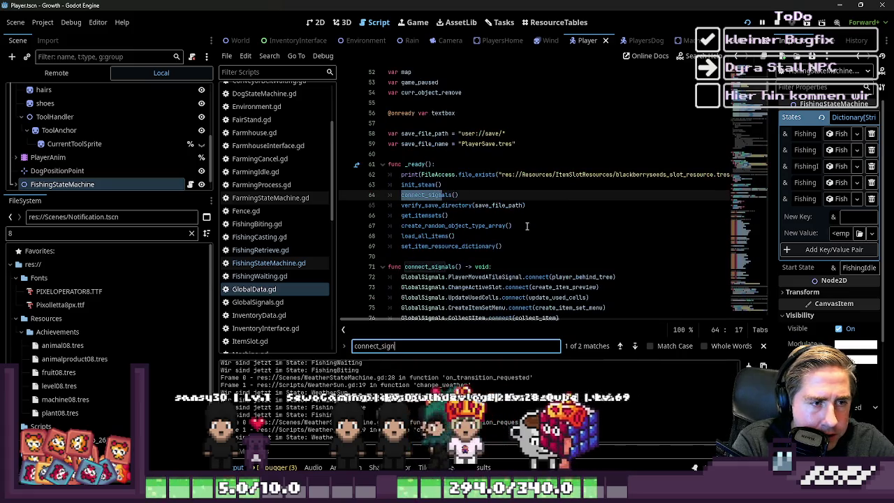
key(Escape)
- Add a GlobalSignals.NewNotification.connect call at the end of connect_signals
scroll(545, 230, down, 3)
scroll(548, 242, down, 2)
click(659, 215)
key(Return)
key(Return)
key(Up)
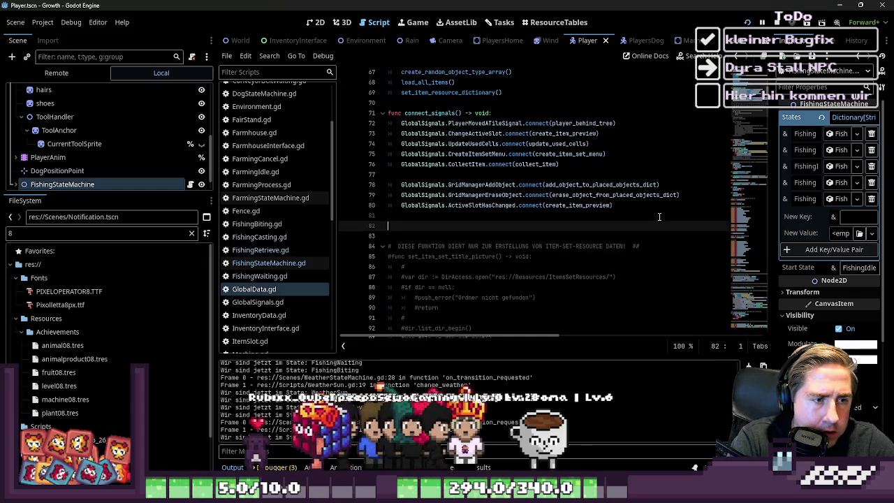
key(Tab)
text(balData)
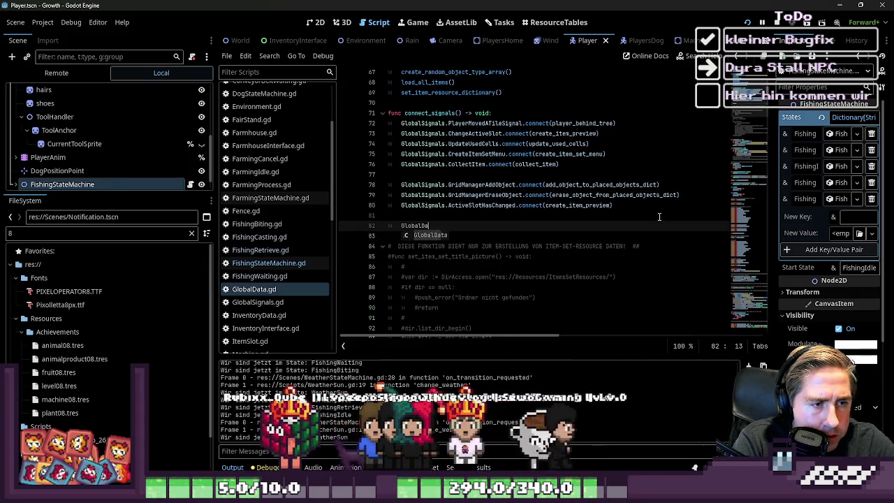
key(BackSpace)
key(BackSpace)
key(BackSpace)
text(Signals.NewNotification.conne)
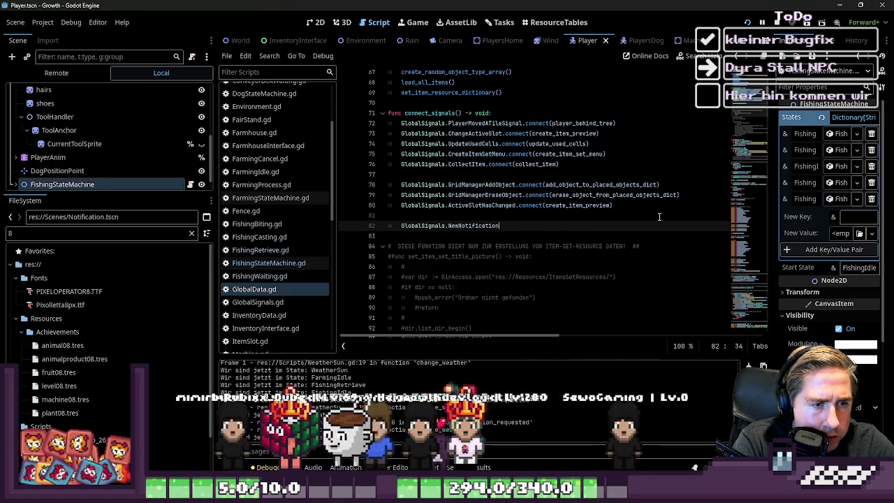
text(co)
key(Return)
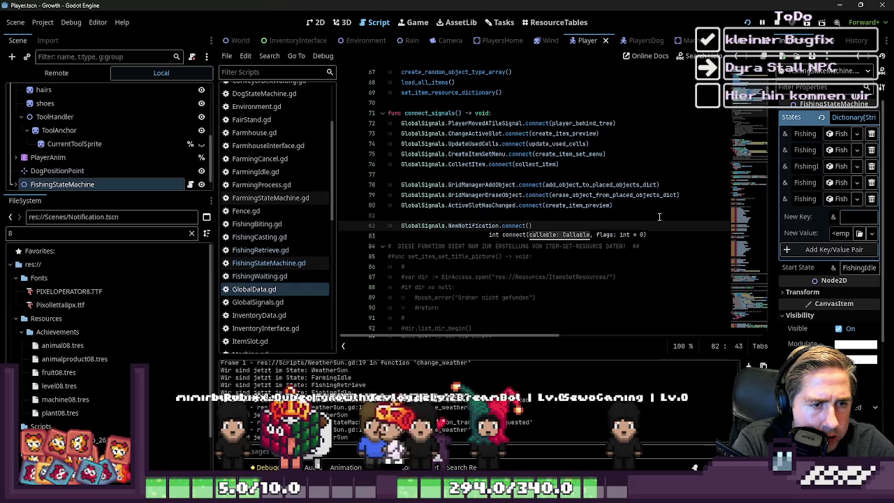
- Wrap the connect call in an 'if GlobalSignals.NewNotification.connect(creating_notification):' block
key(Home)
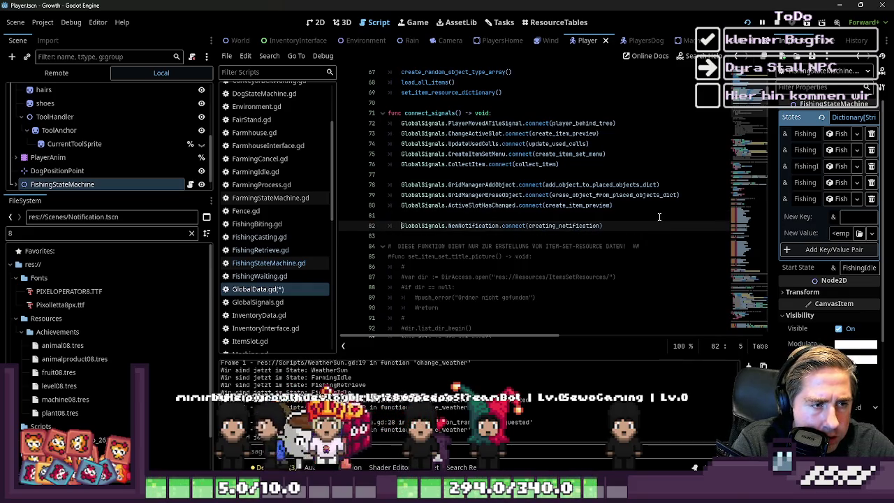
key(Return)
key(Up)
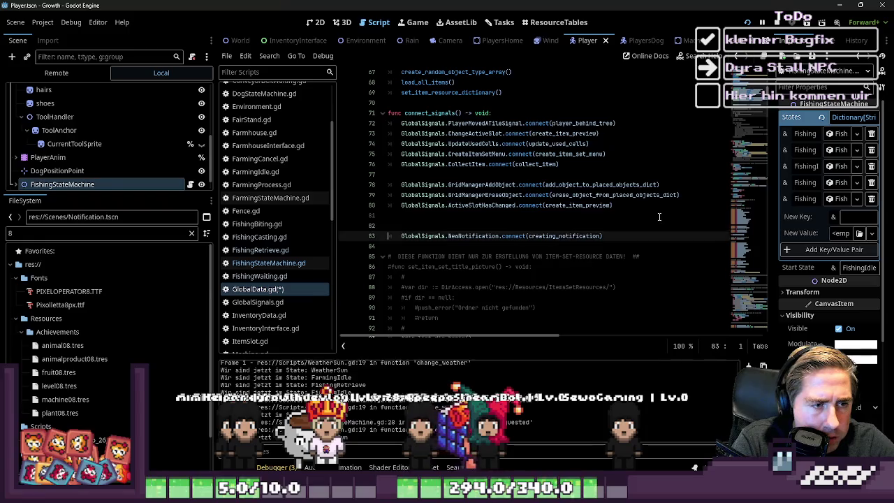
text(if GlobalSignals.NewNotification.connect(creating_notification):)
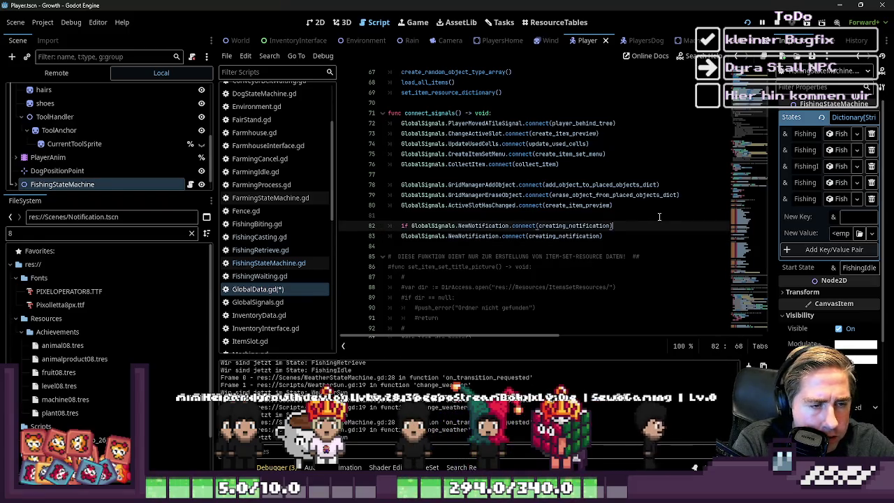
key(Down)
key(Home)
key(Tab)
key(Up)
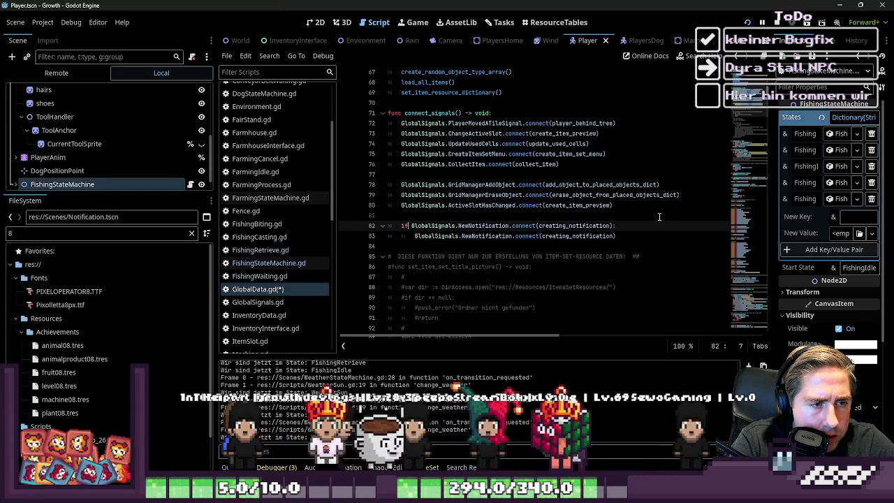
- Change the condition to 'if not ...is_connected(creating_notification):' and run the project
key(BackSpace)
key(BackSpace)
text(ot)
key(ctrl+Right)
key(ctrl+Right)
key(ctrl+Right)
key(Right)
text(is_)
key(ctrl+Right)
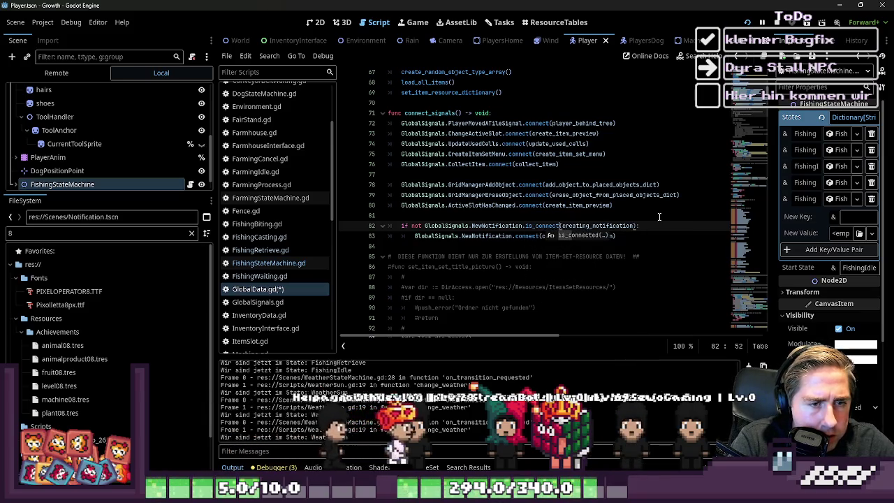
text(ed)
click(452, 187)
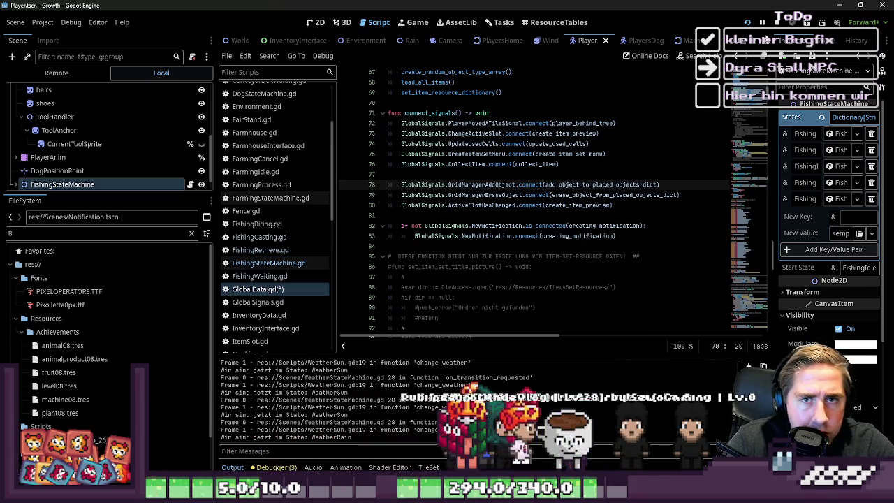
click(750, 26)
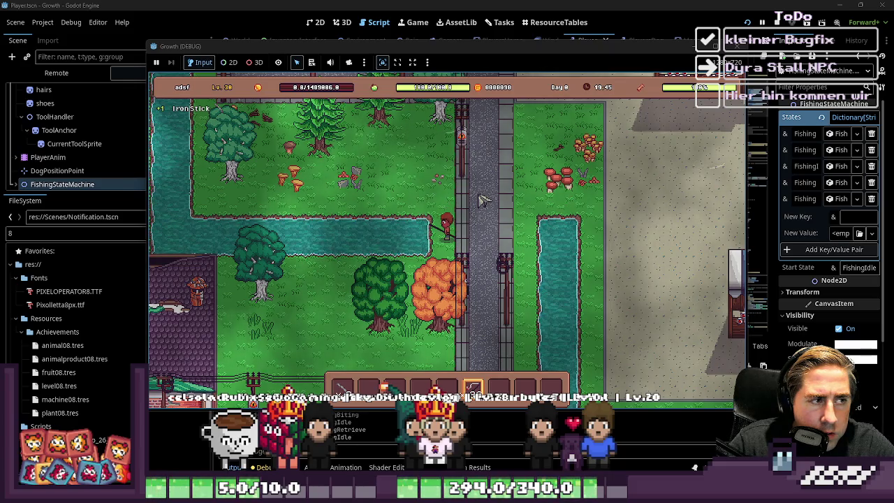
- Cast the fishing line with space, then walk up and left to another stretch of river
key(space)
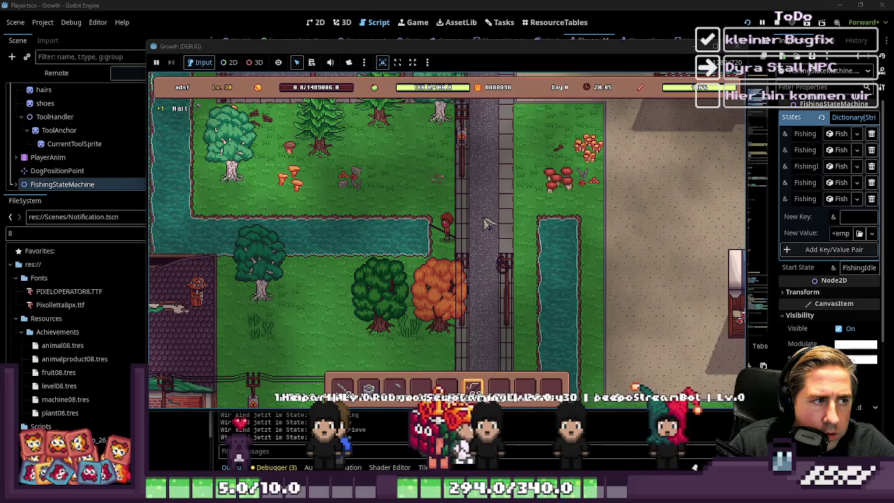
key(w)
key(a)
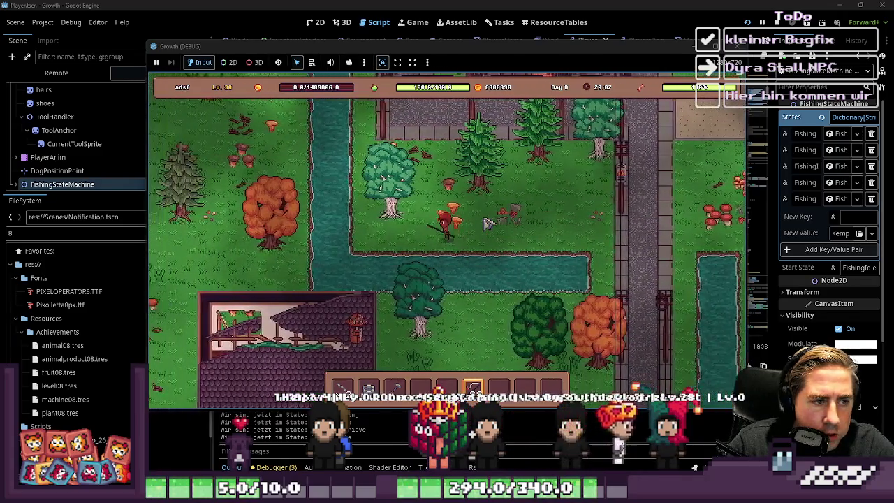
key(a)
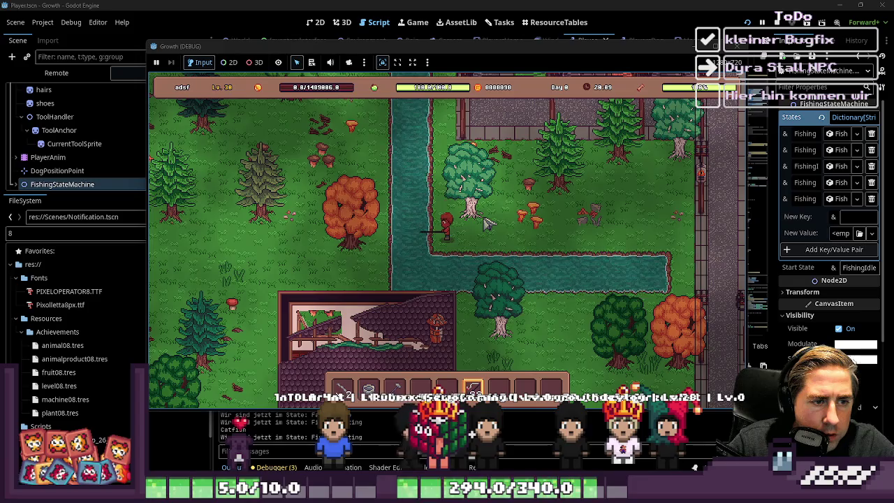